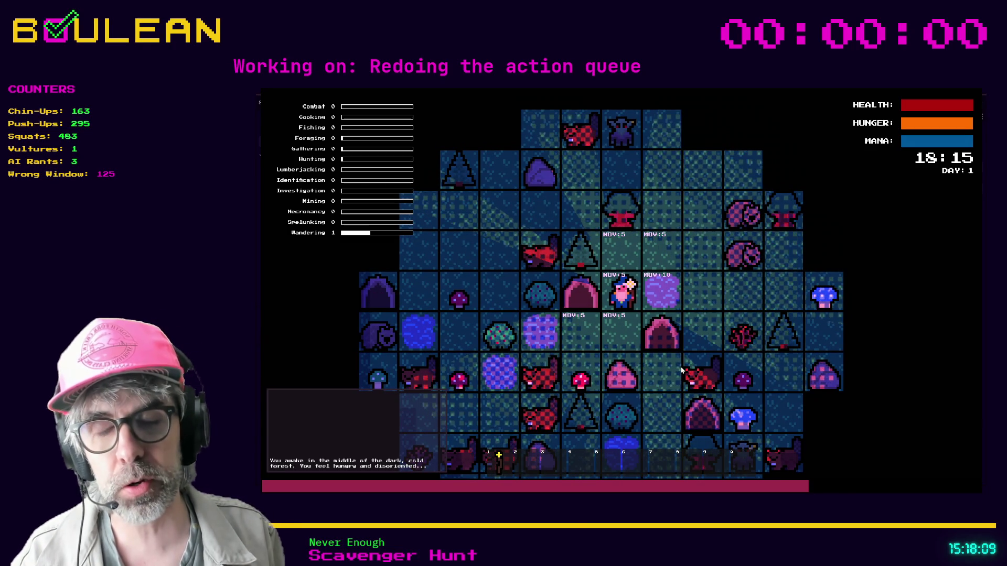
Step: Switch to adjacent-tile interaction and fish the Fishing Hole repeatedly, catching a Goldfish and a Swashbucklingfox
key(Tab)
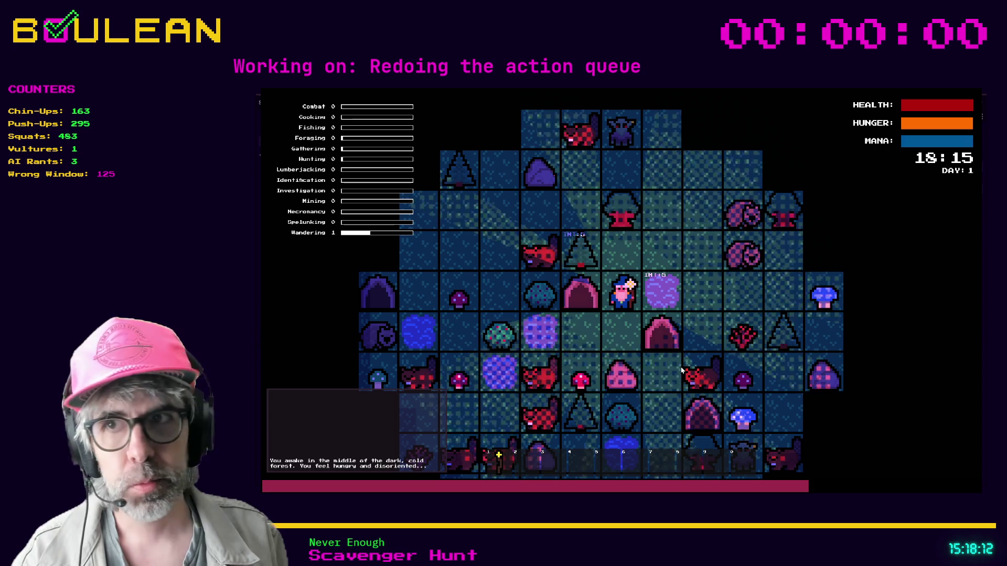
key(Right)
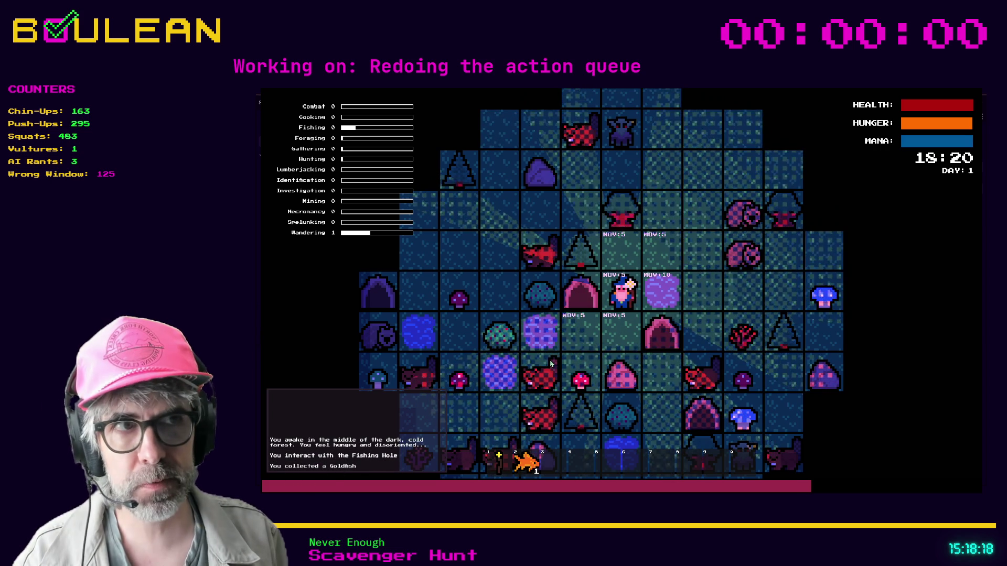
key(Right)
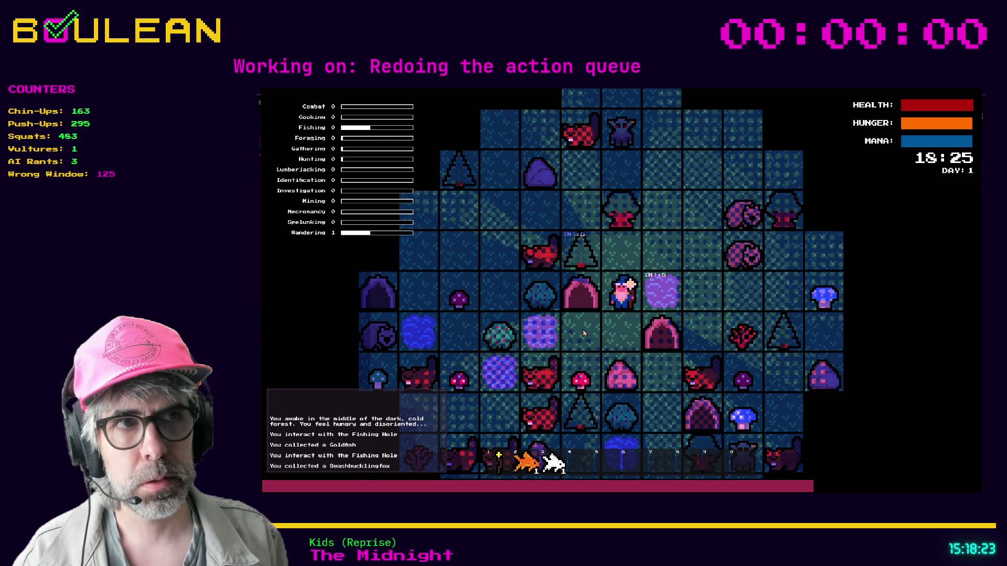
key(Right)
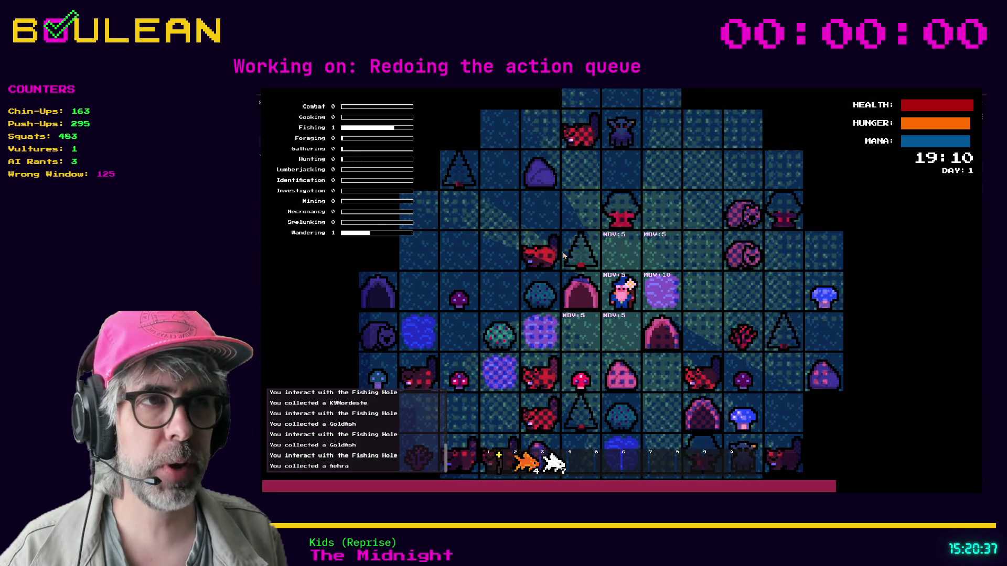
Step: Walk the wizard to the Red Mushrooms to forage them, step one tile south, and stop the game
click(564, 256)
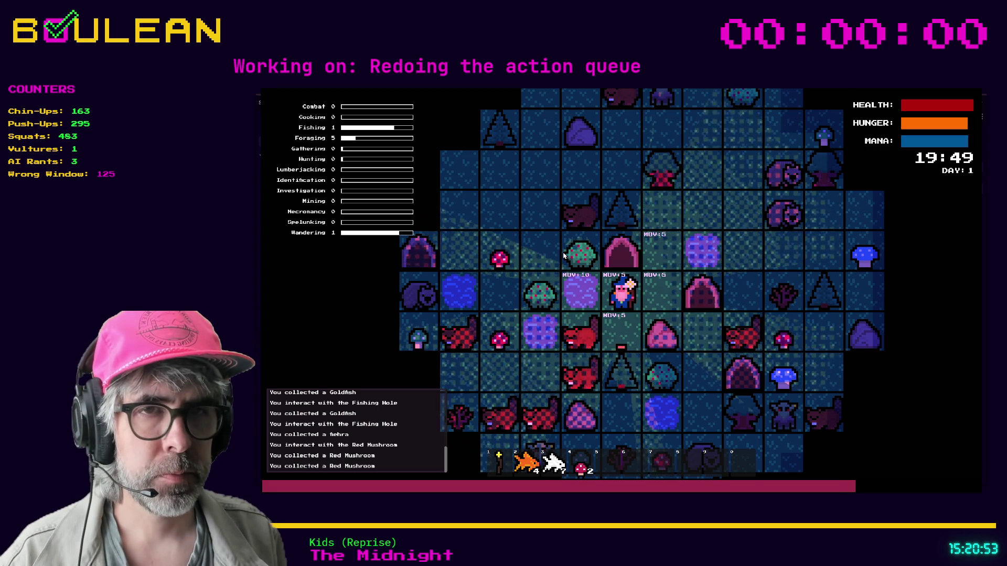
key(Down)
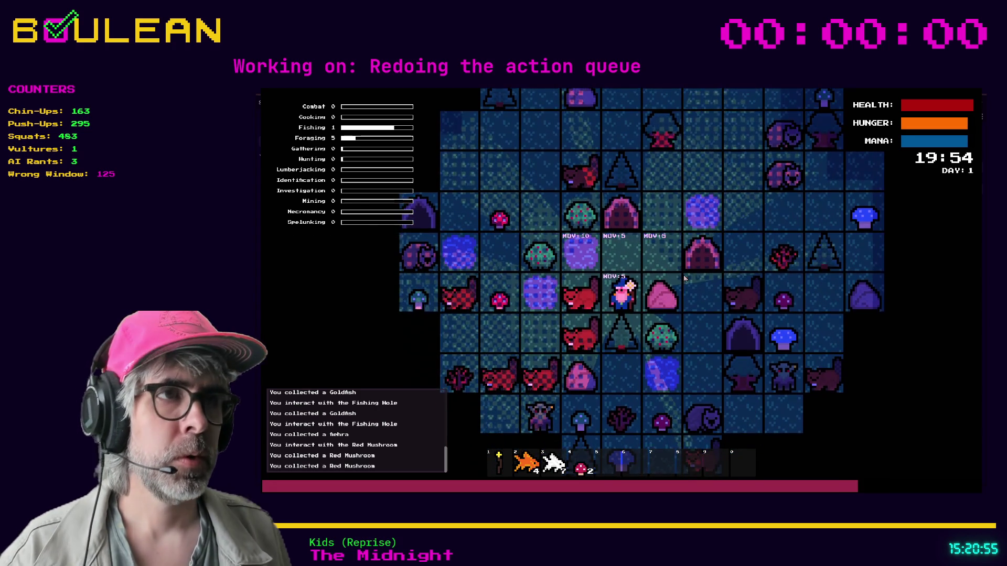
key(F8)
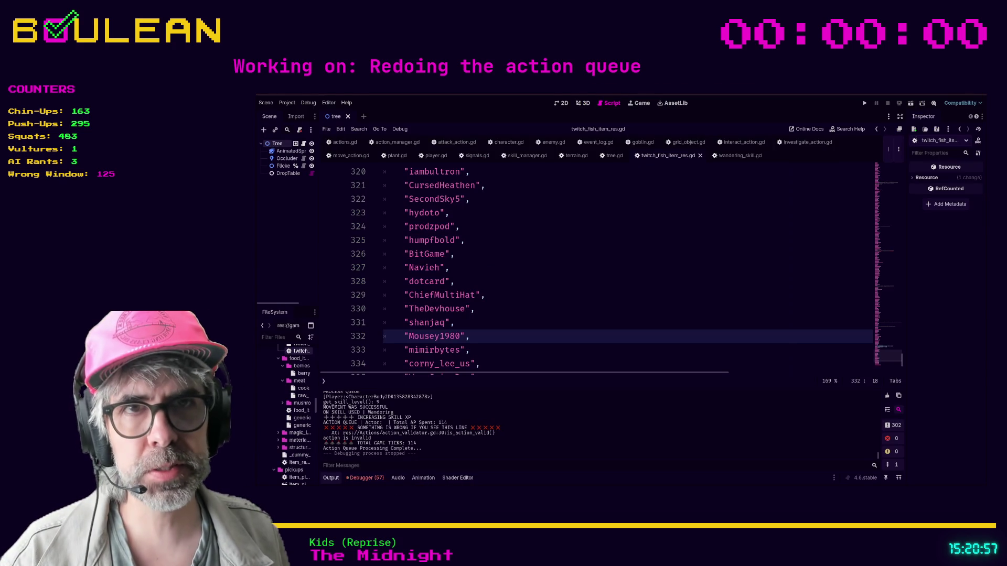
Step: Filter the FileSystem for 'wanderin', inspect wandering_skill_res.tres, then rerun the game with F5
drag(318, 298, 394, 299)
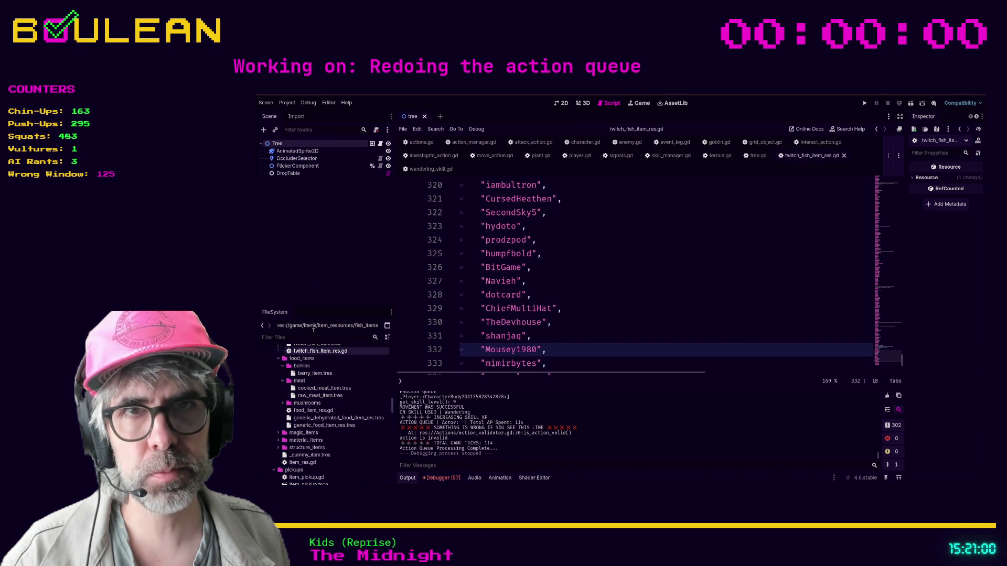
click(308, 336)
text(wandering)
click(317, 388)
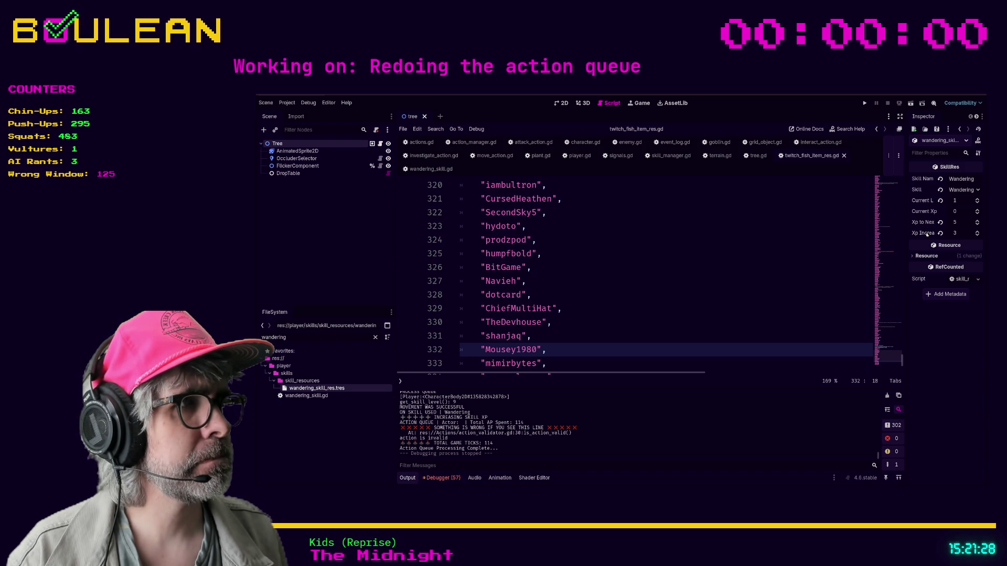
click(624, 257)
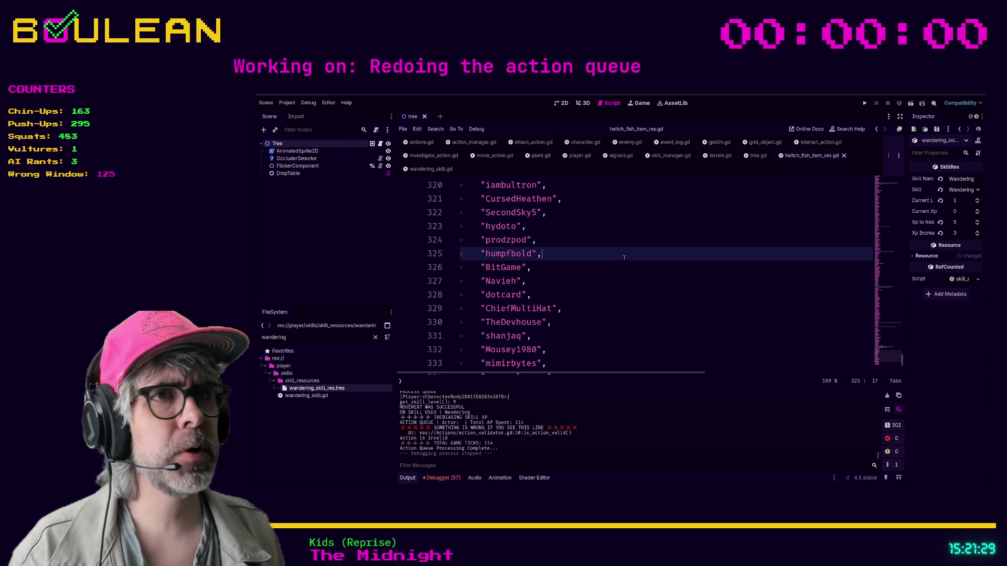
key(F5)
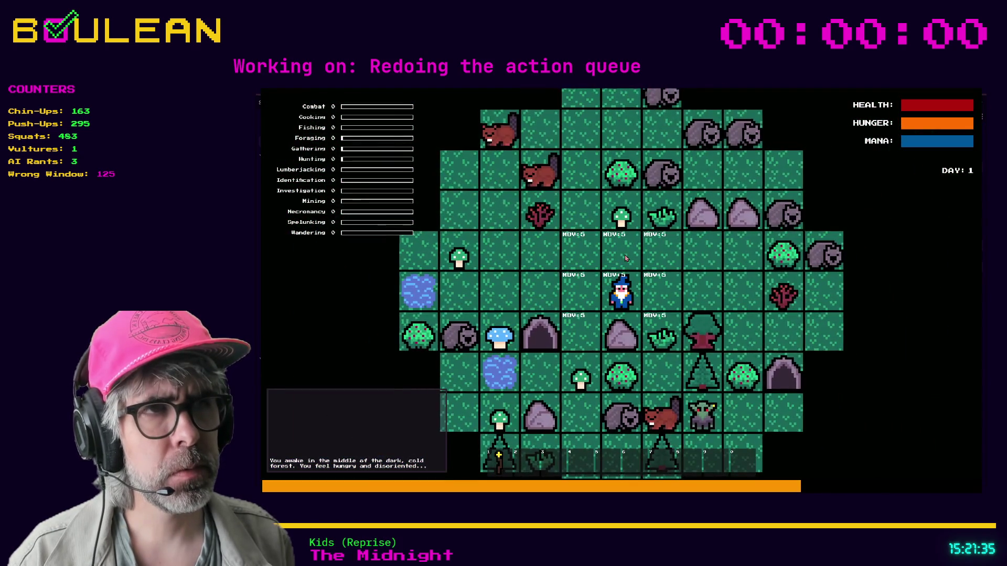
Step: Forage a Green Mushroom and a Berry, then defeat the Wombat and collect its Raw Meat
key(a)
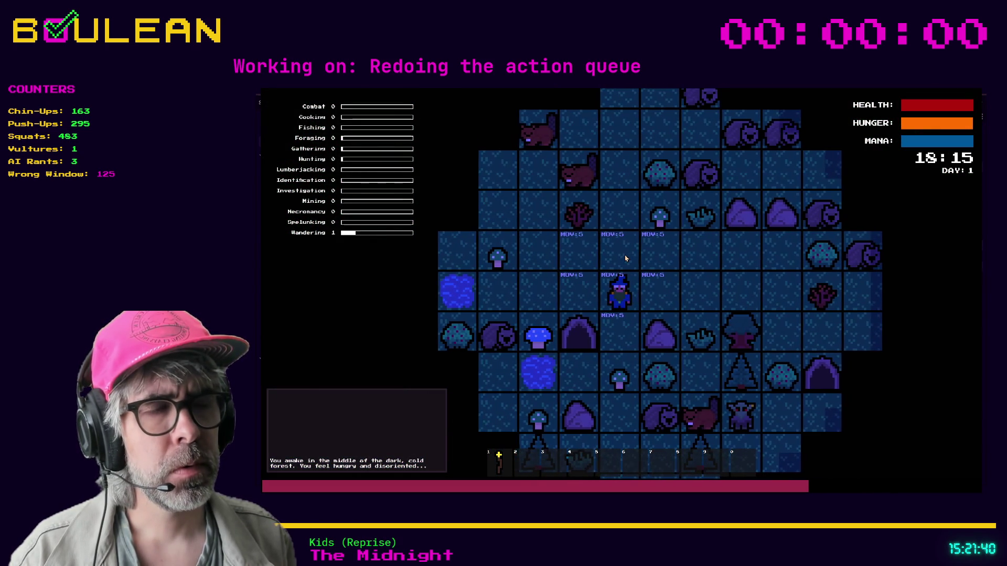
key(s)
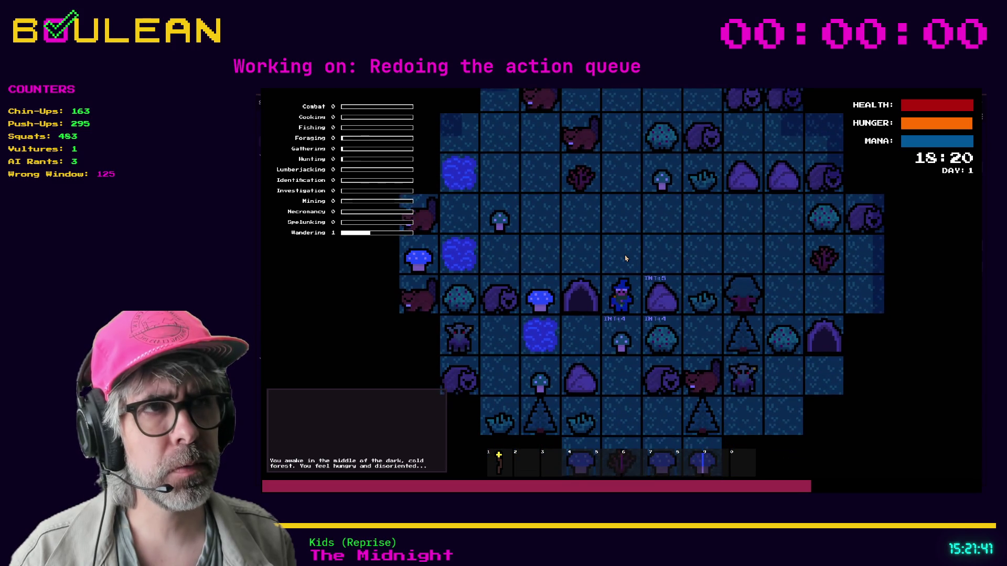
key(s)
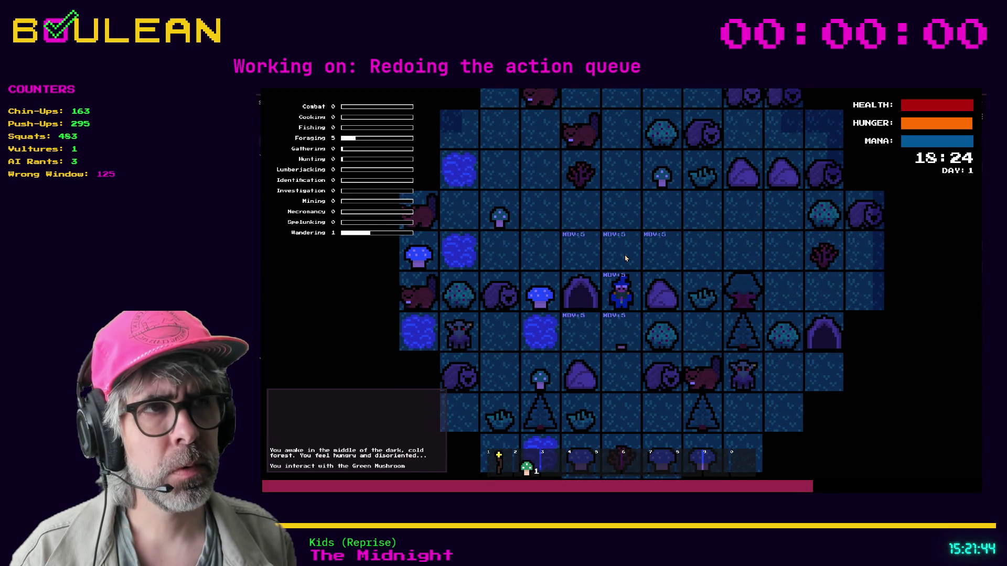
key(s)
key(s)
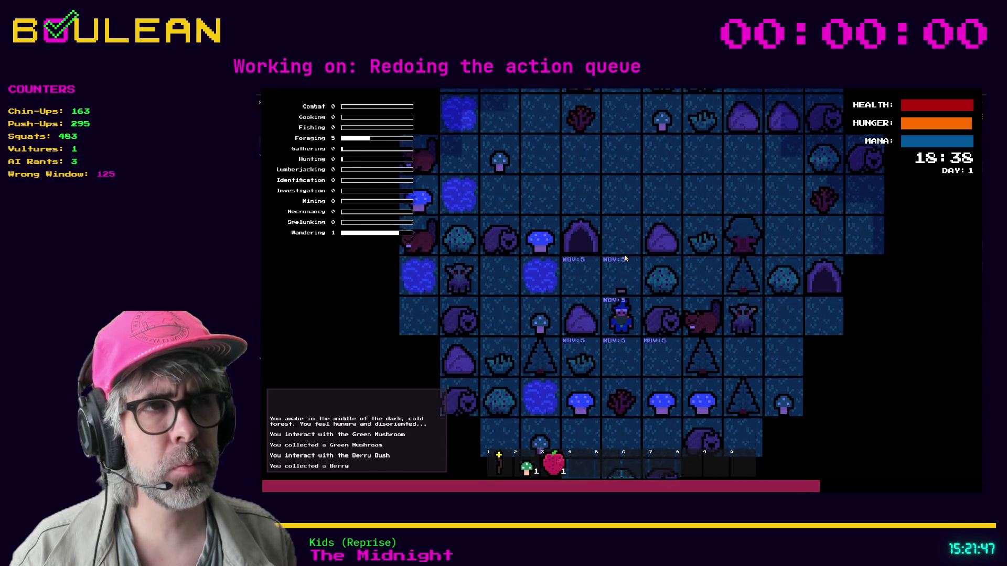
key(d)
key(d)
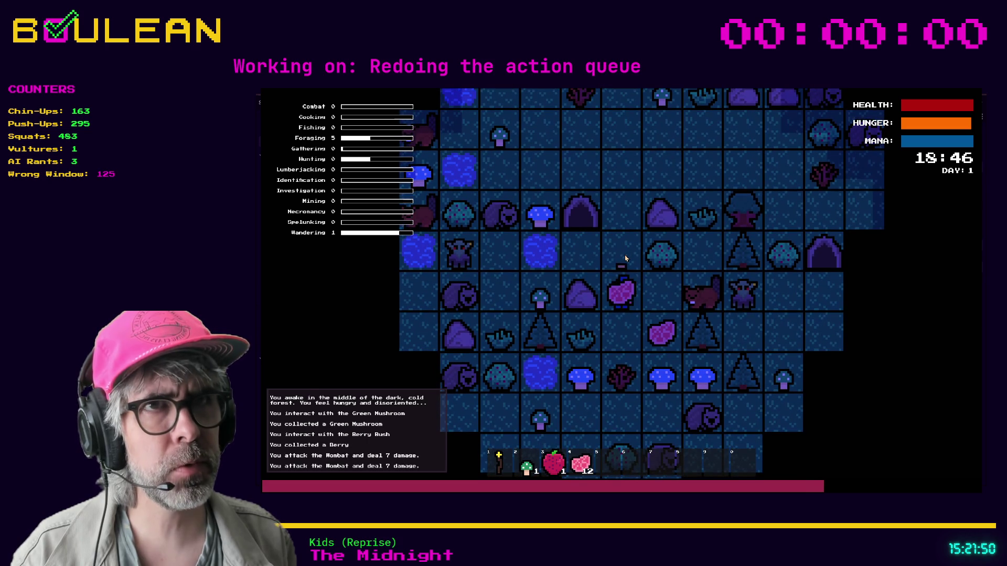
key(d)
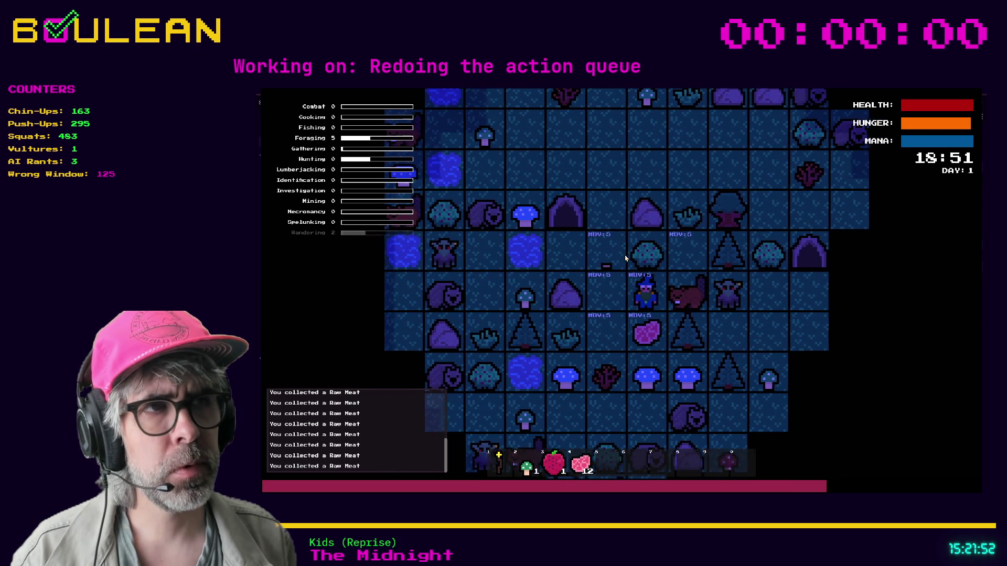
key(s)
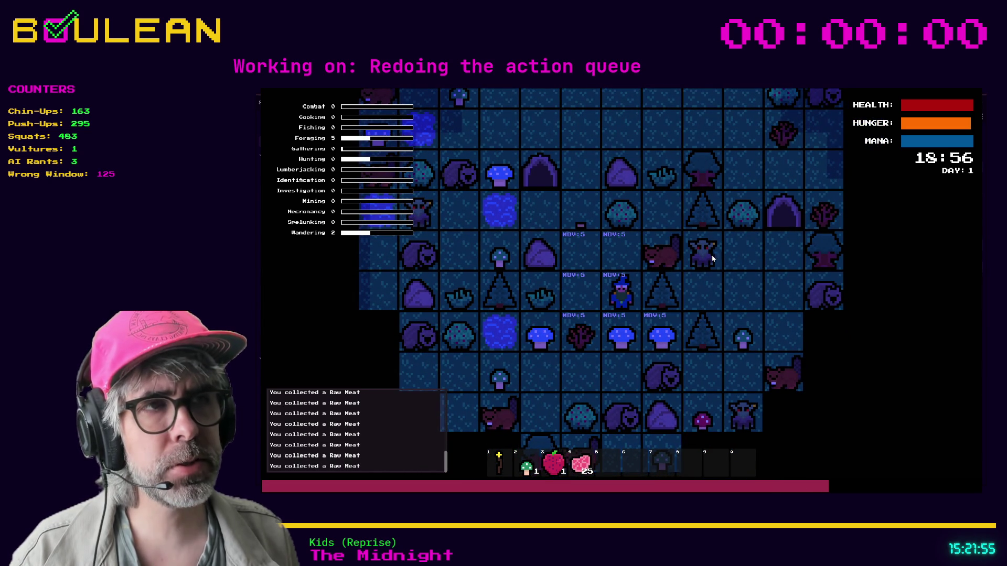
Step: Chop the tree, harvest the Grass Tuft, sapling and two Blue Mushrooms, then stop the game
click(671, 313)
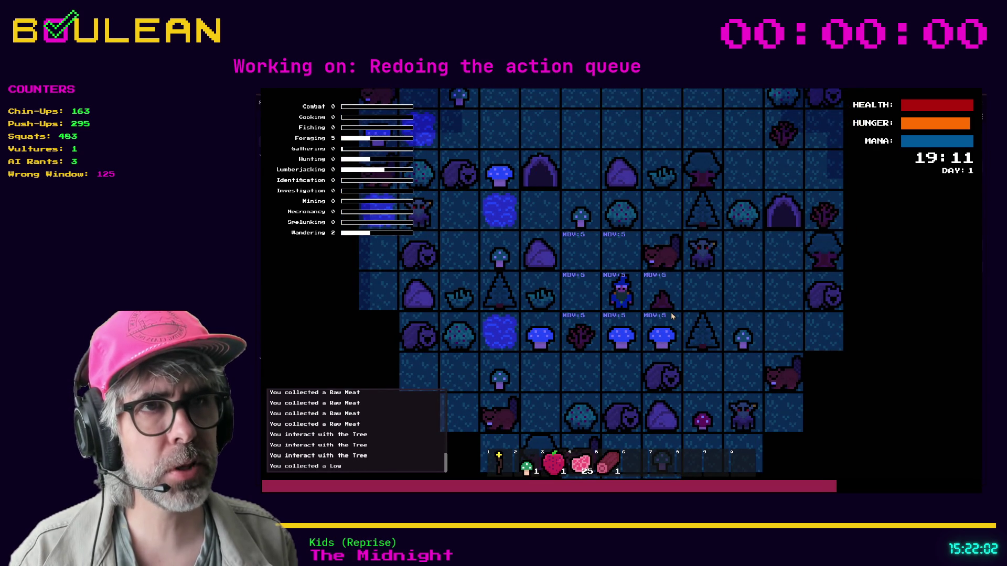
key(Left)
key(Left)
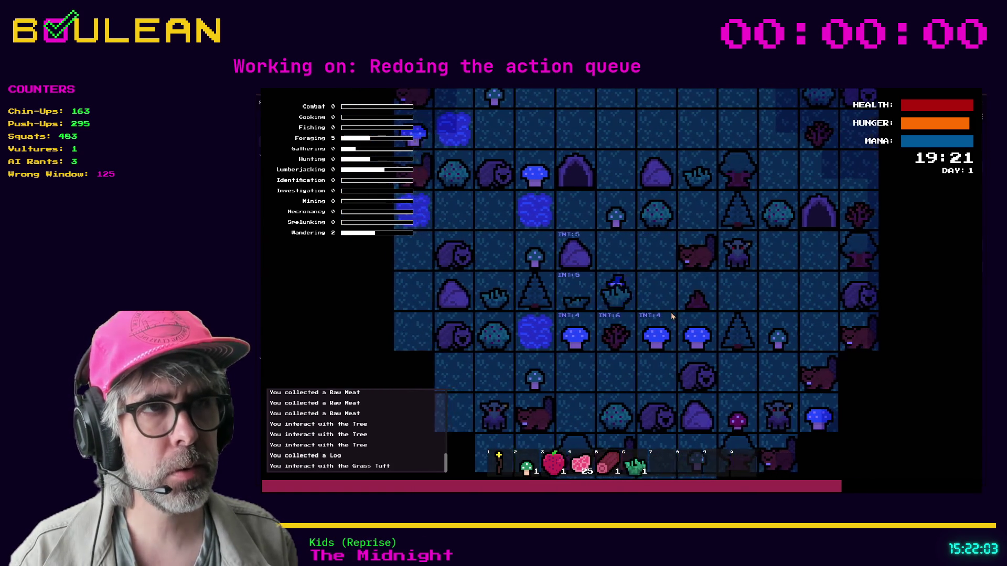
key(Down)
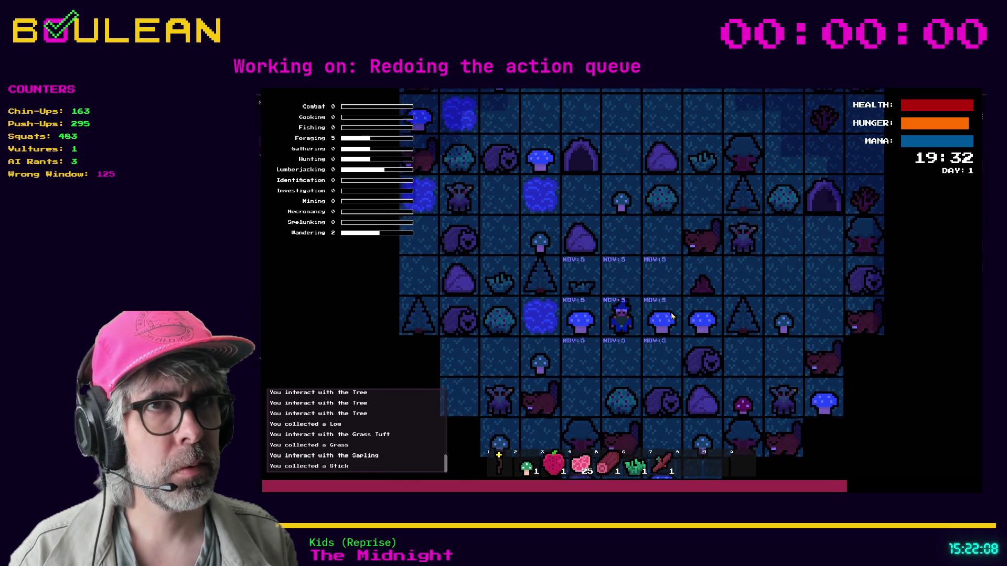
key(Right)
key(Left)
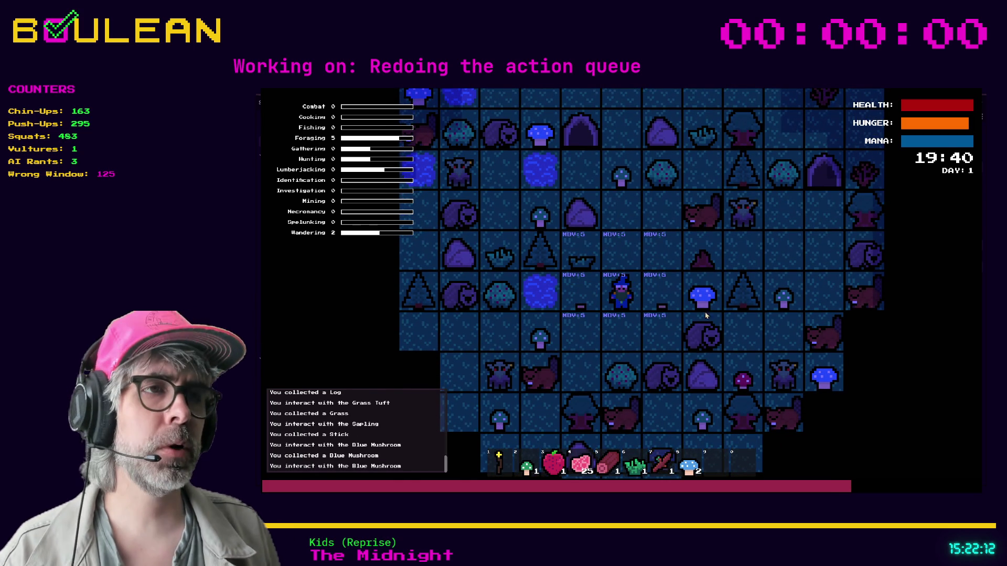
key(F8)
click(552, 322)
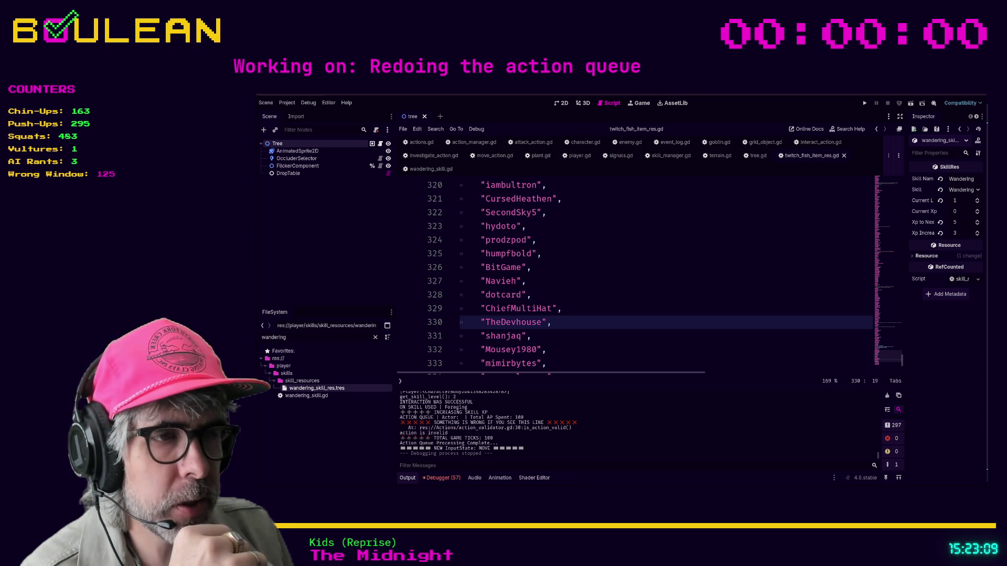
Step: Switch from Godot to the Obsidian window showing the 2026-02-22 daily note
key(alt+Tab)
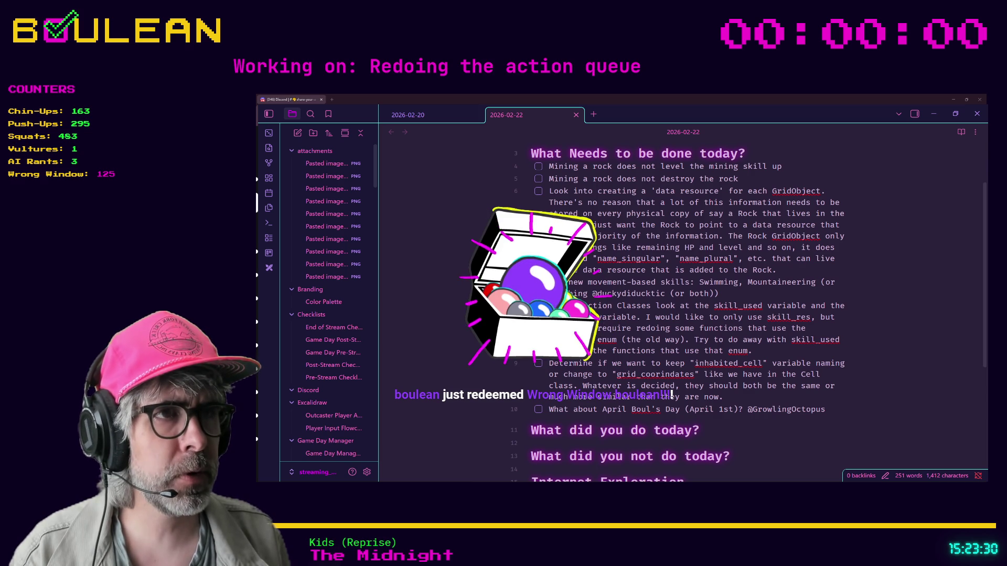
Step: Select the skill_res task text in the 2026-02-22 note
scroll(682, 304, down, 1)
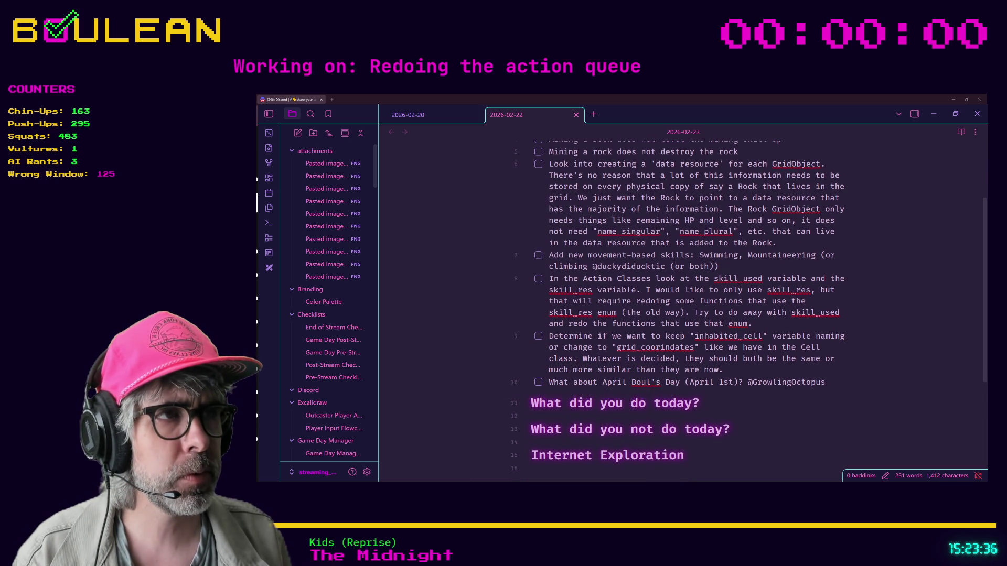
mouse_move(754, 324)
mouse_down()
mouse_move(551, 301)
mouse_move(549, 278)
mouse_up()
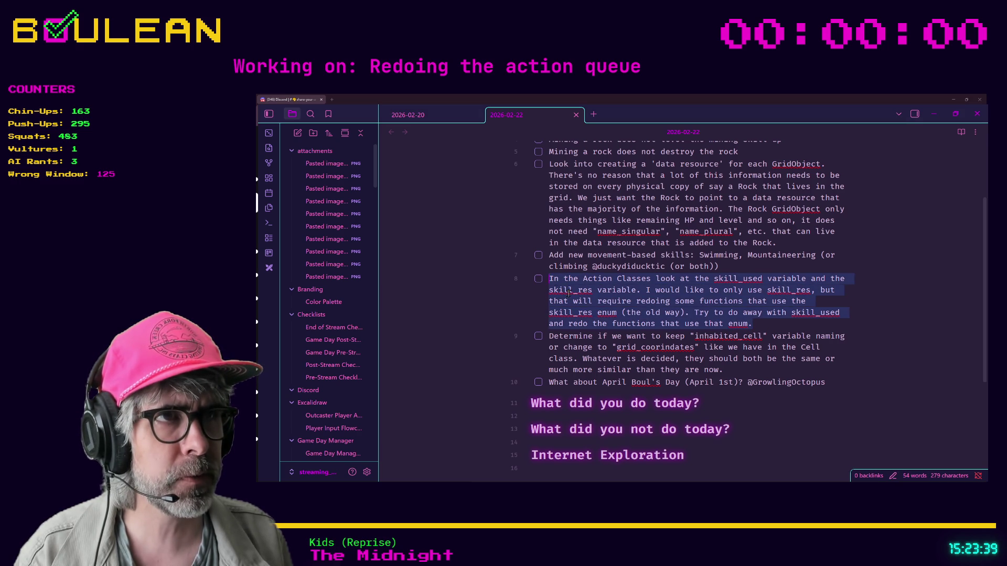
scroll(560, 288, up, 2)
scroll(605, 318, down, 2)
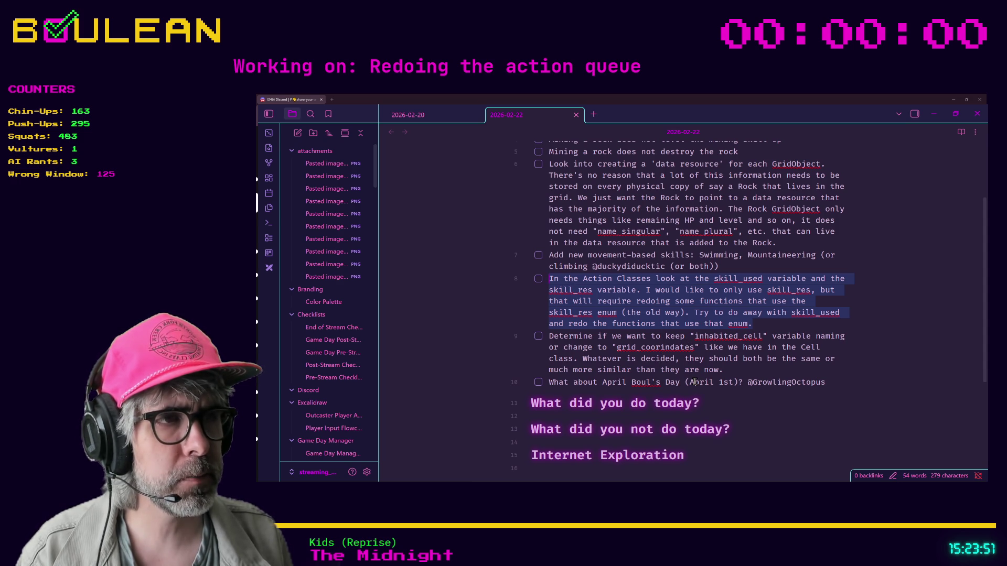
drag(759, 326, 551, 283)
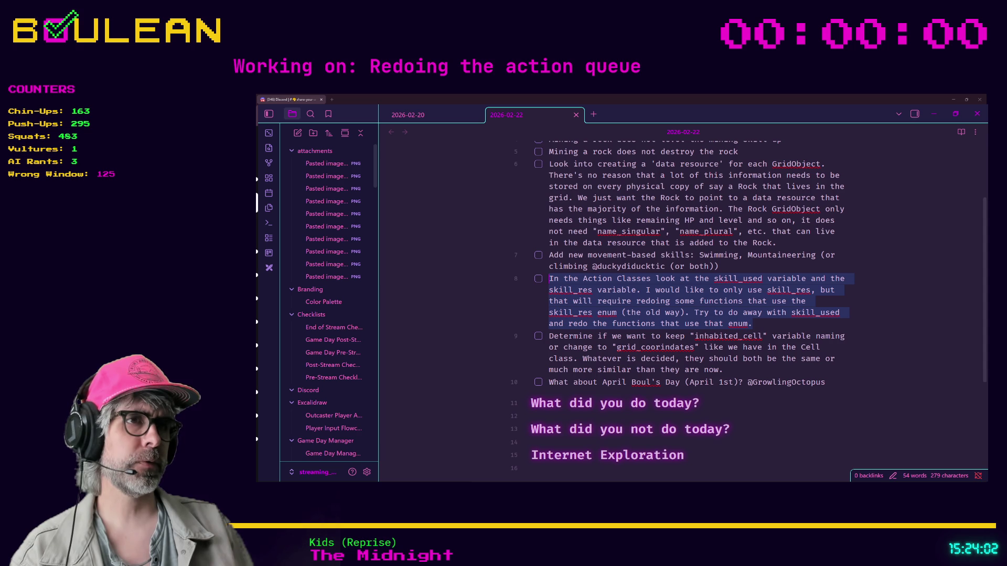
Step: Glance at Discord, then return to the Godot editor
key(alt+Tab)
key(alt+Tab)
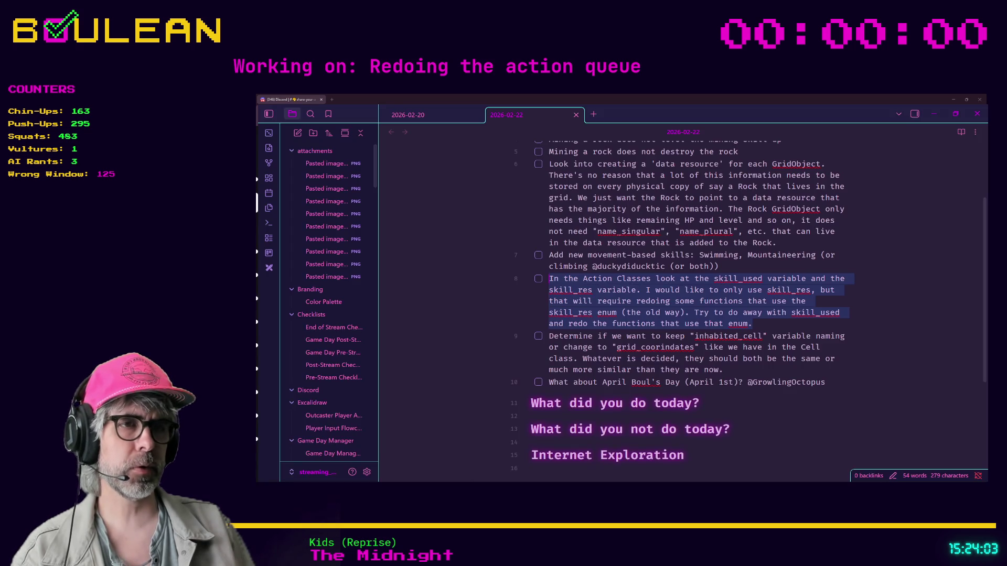
key(alt+Tab)
click(532, 268)
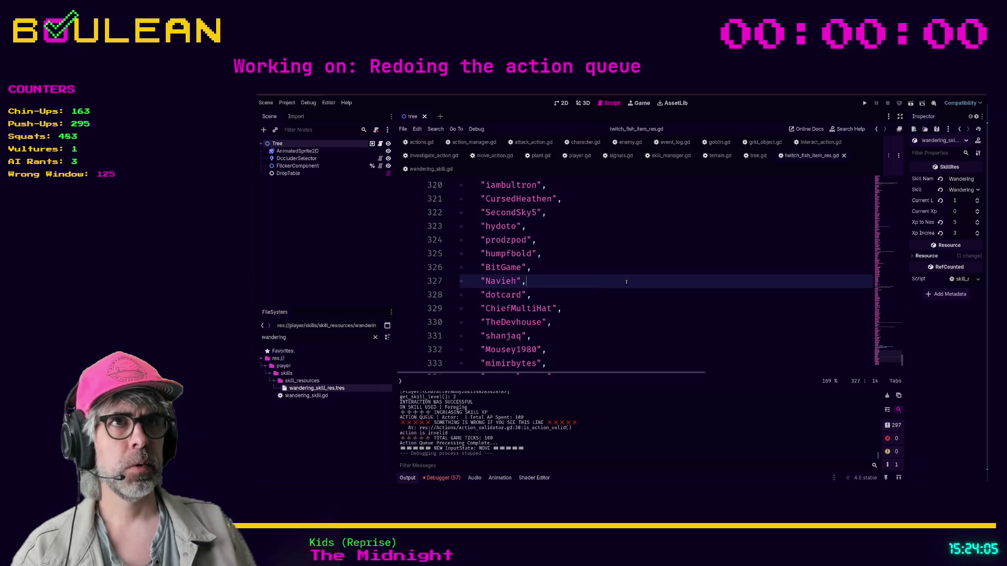
Step: Open attack_action.gd and inspect line 19's skill_to_use, taken from target.associated_attack_skill
click(537, 142)
scroll(671, 282, up, 1)
click(671, 282)
click(508, 241)
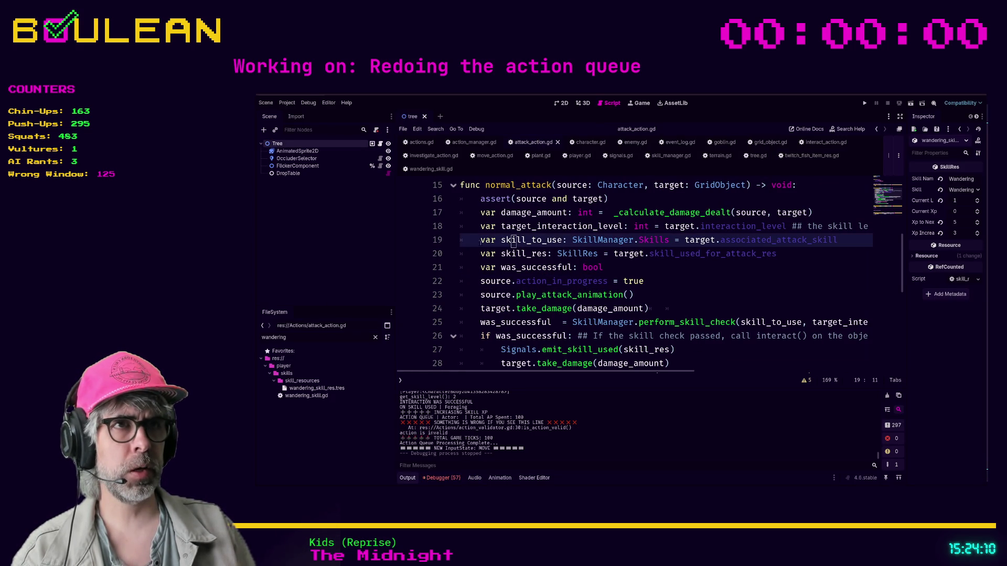
click(482, 240)
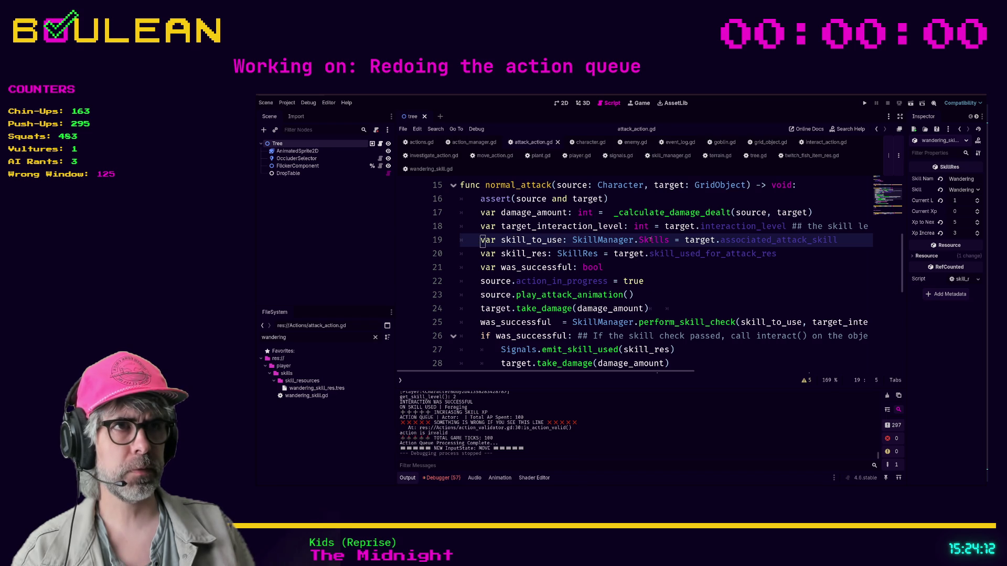
click(712, 240)
click(733, 240)
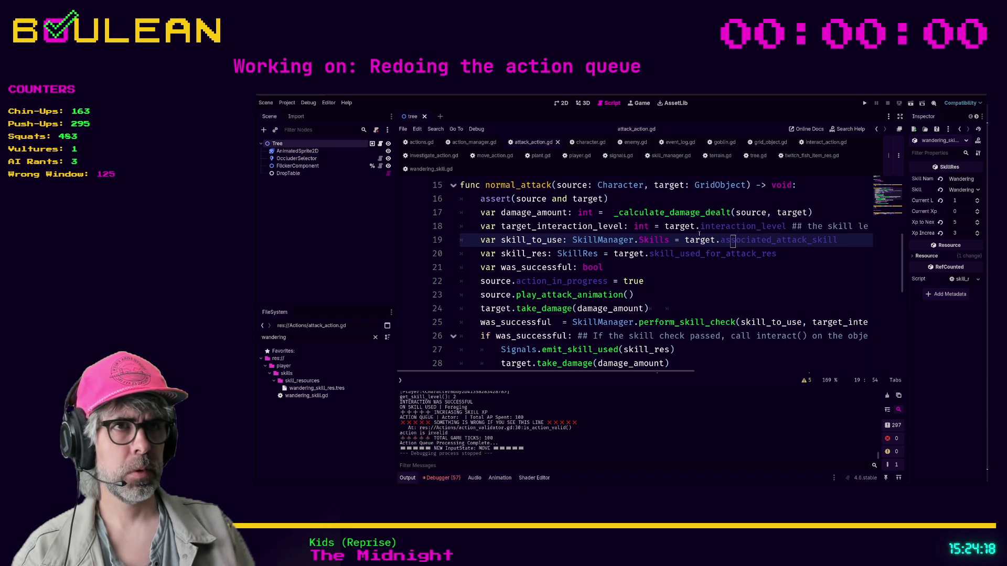
Step: Select line 20's skill_res declaration, which reads target.skill_used_for_attack_res
drag(776, 253, 458, 251)
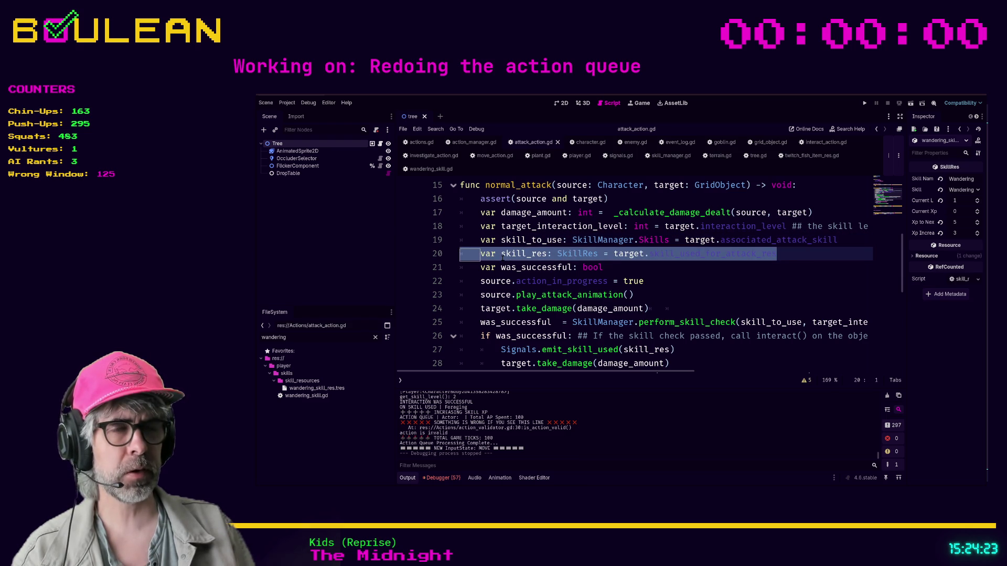
click(666, 253)
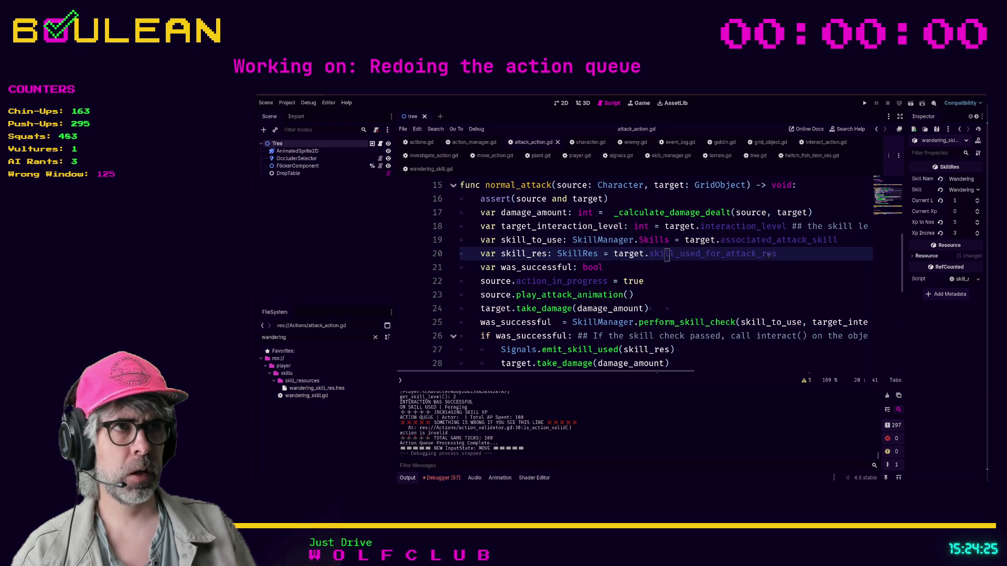
mouse_move(777, 254)
mouse_down()
mouse_move(457, 259)
mouse_move(463, 241)
mouse_move(830, 241)
mouse_move(463, 239)
mouse_up()
Step: Examine line 20's SkillRes declaration and Ctrl+click SkillRes to jump to skill_resource.gd
click(839, 240)
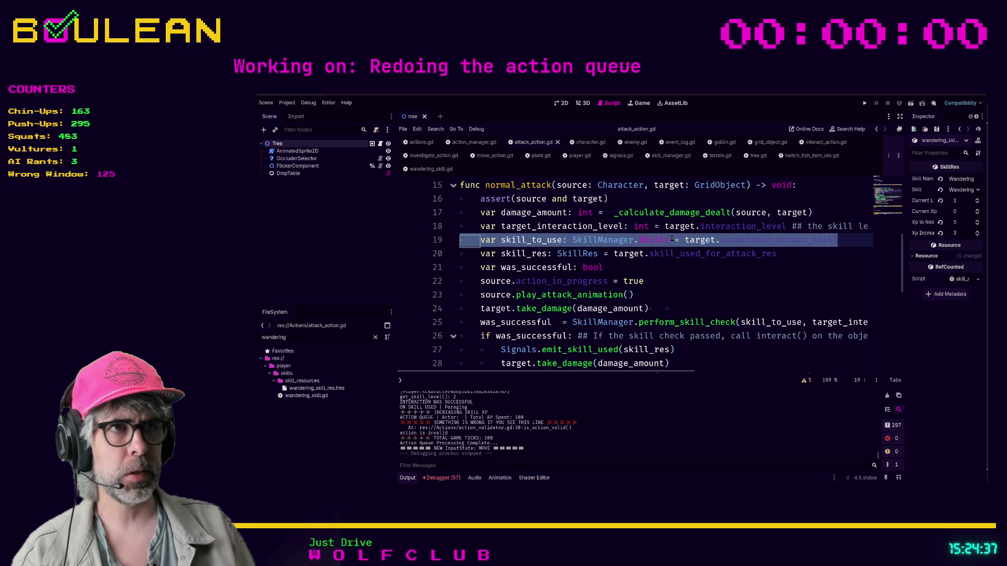
scroll(671, 240, down, 1)
scroll(746, 284, up, 2)
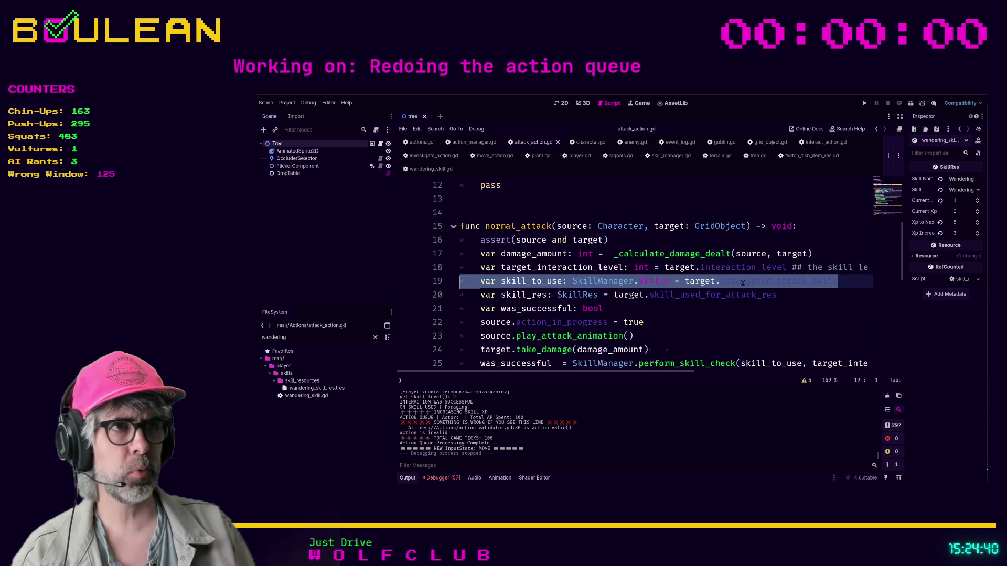
scroll(675, 284, down, 1)
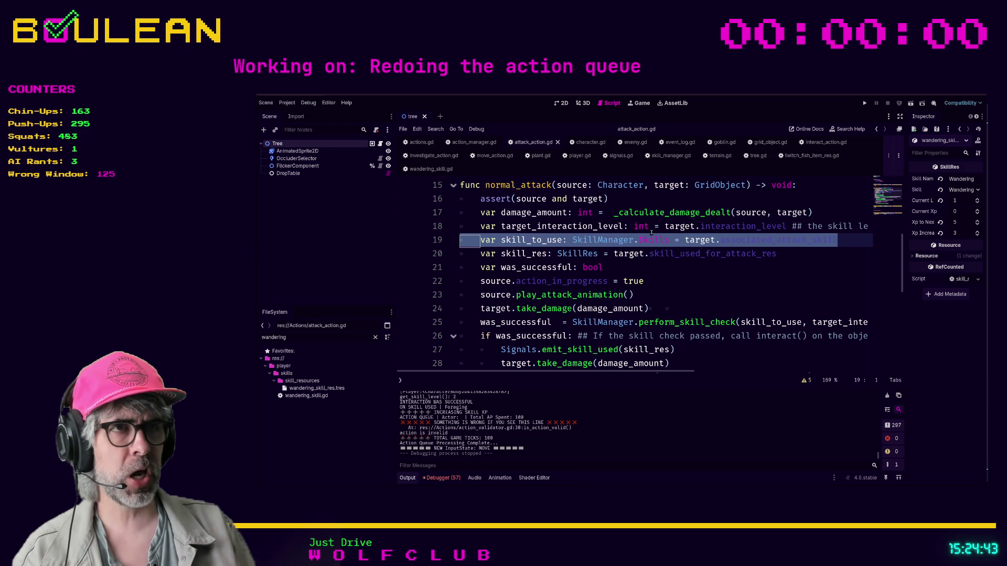
double_click(580, 253)
click(643, 254)
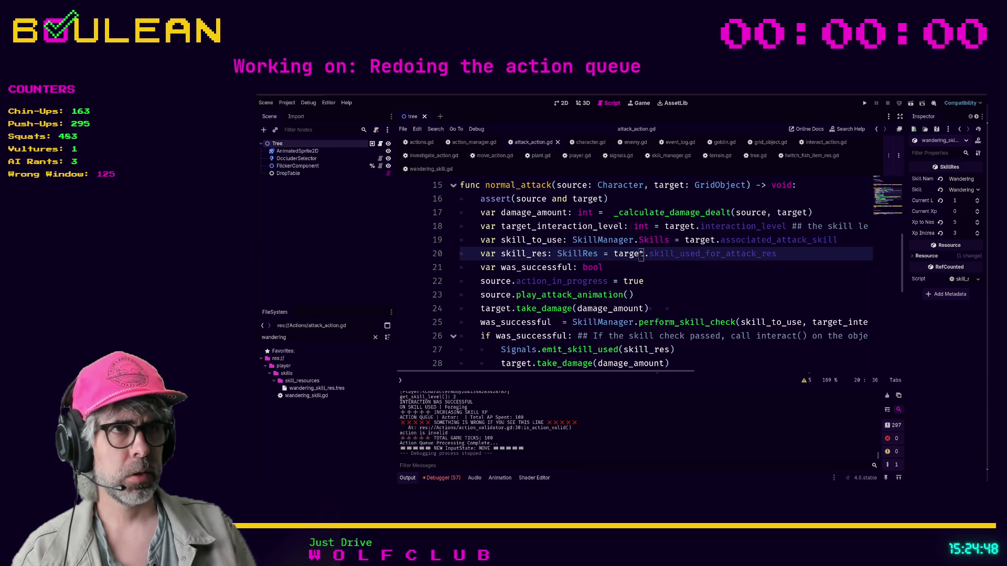
drag(803, 254, 501, 253)
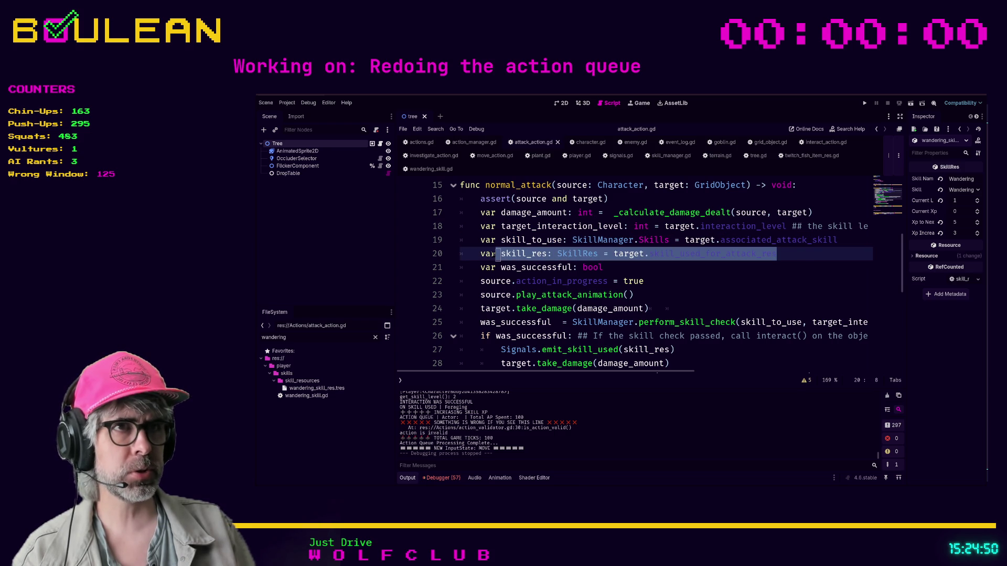
ctrl+click(569, 255)
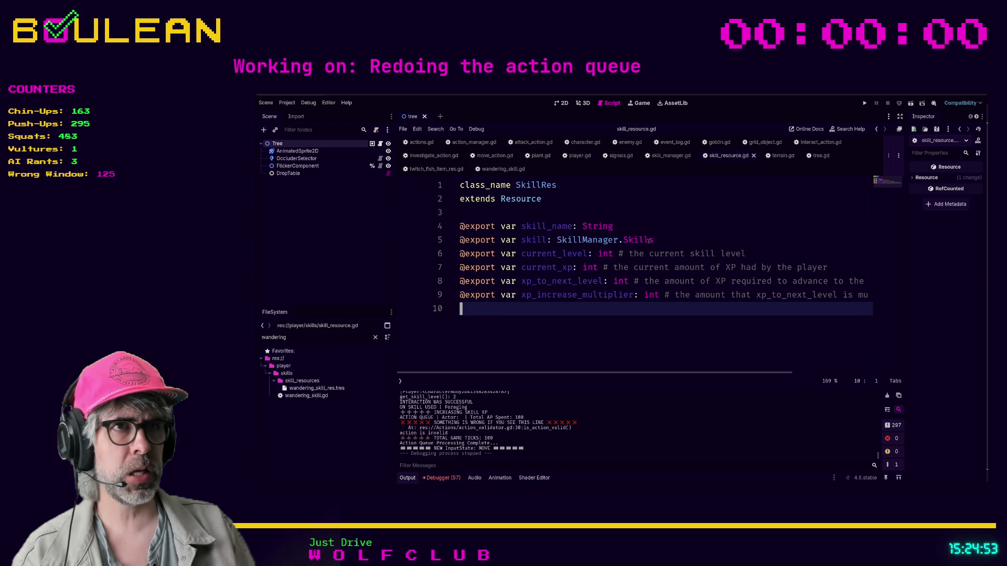
Step: Select SkillRes's skill field on line 5, then switch back to attack_action.gd
drag(654, 240, 439, 239)
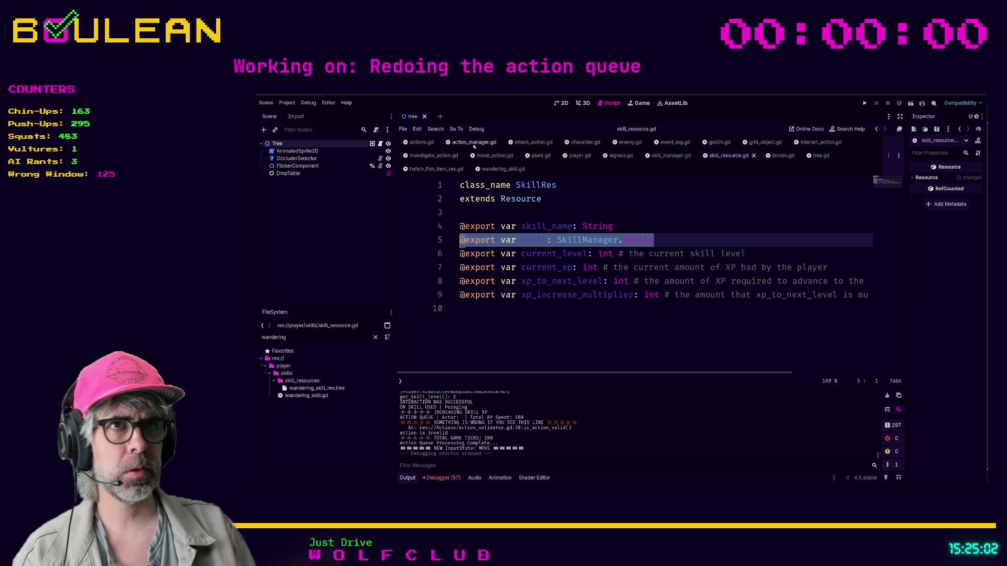
click(474, 142)
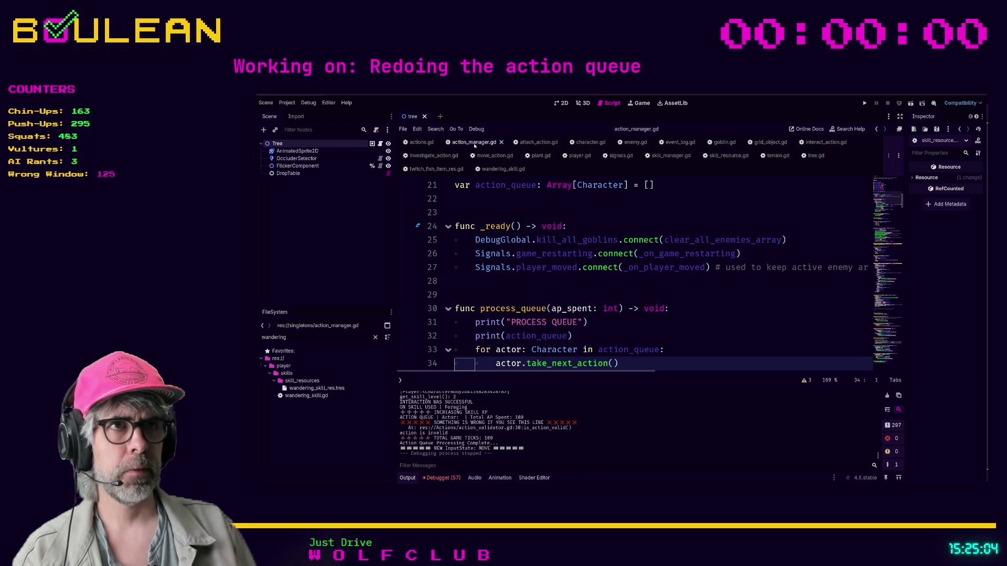
click(534, 142)
click(689, 283)
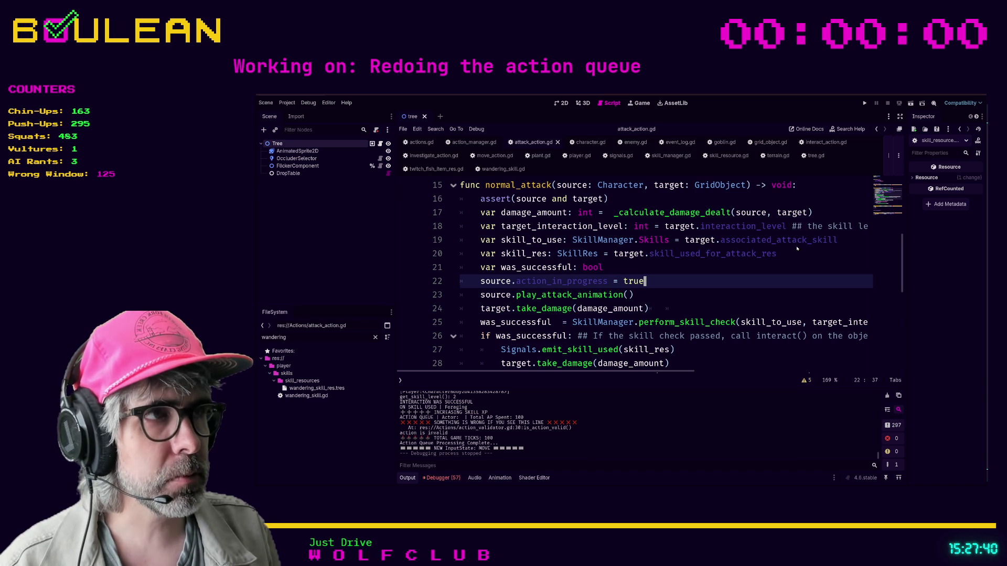
Step: Search the script for skill_to_use, then jump to perform_skill_check's definition in skill_manager.gd
double_click(528, 240)
click(706, 285)
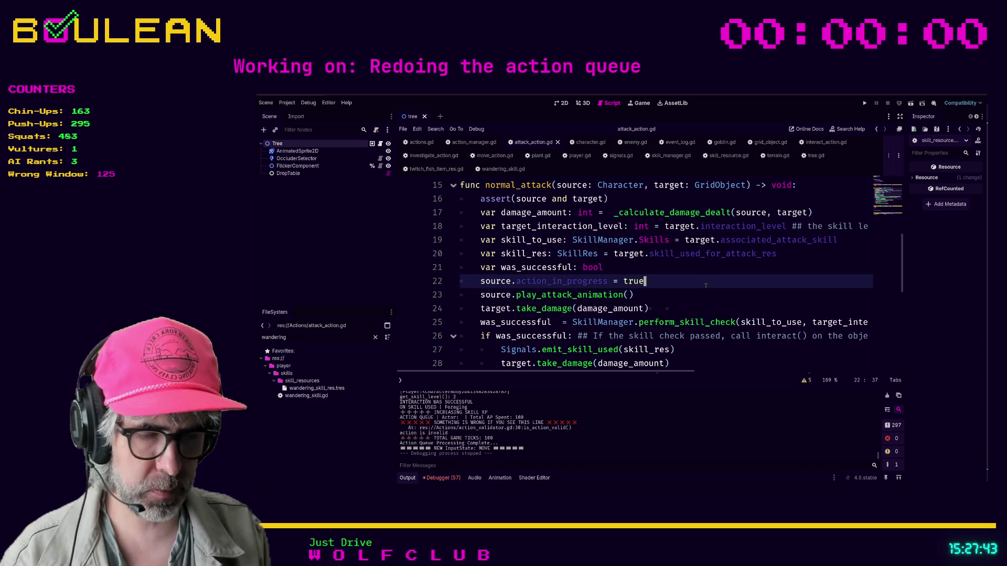
key(ctrl+f)
text(skill_to_u)
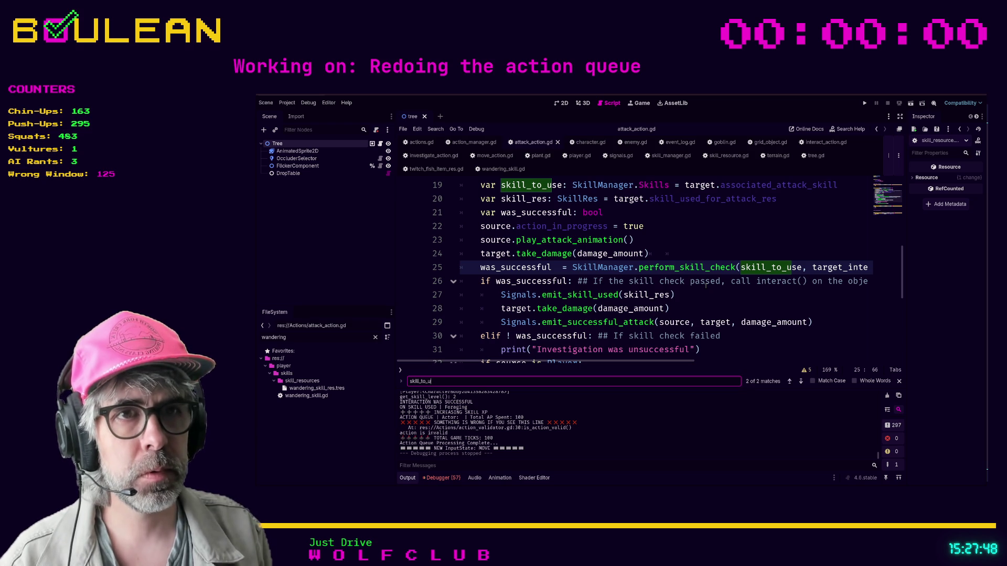
text(se)
click(720, 285)
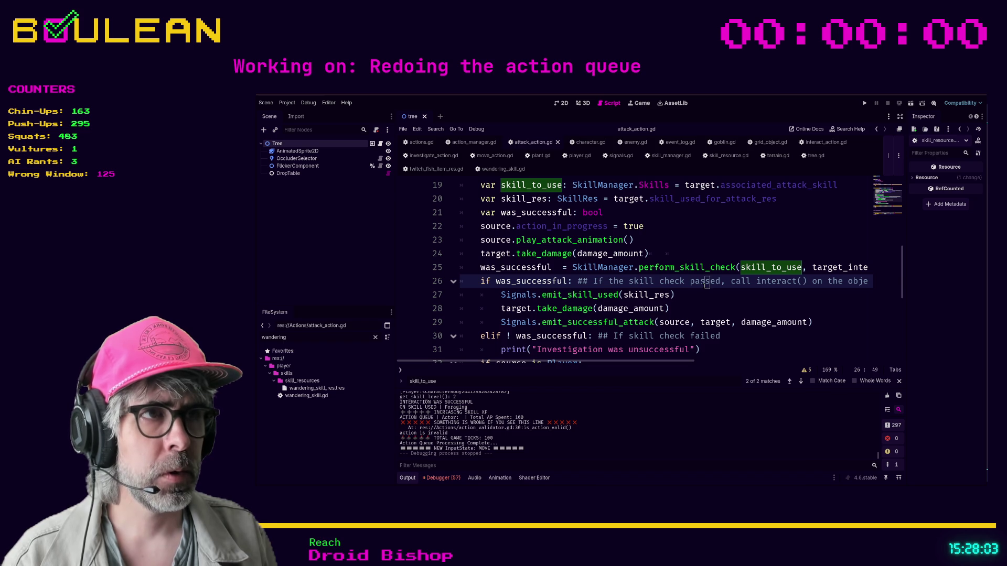
key(Down)
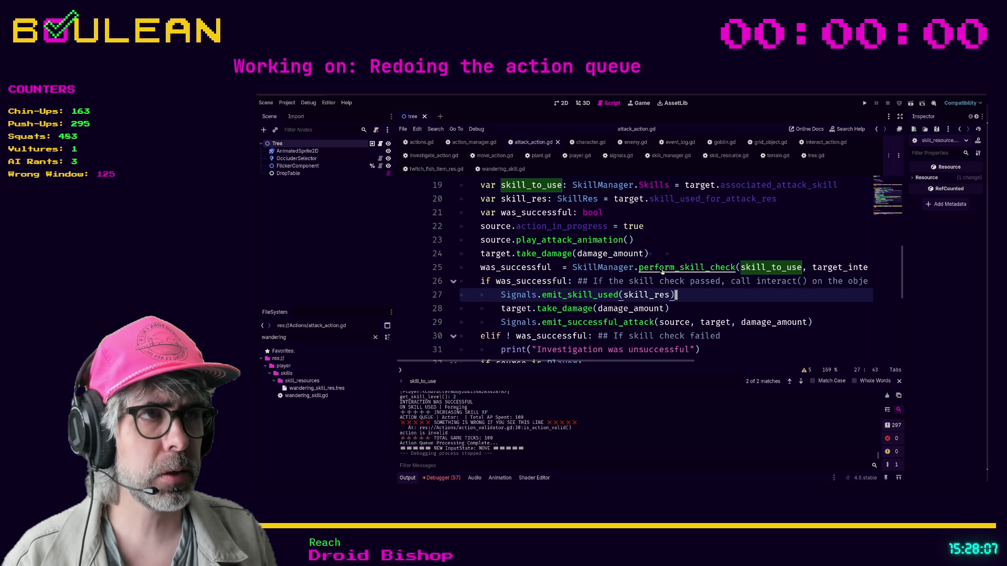
ctrl+click(662, 268)
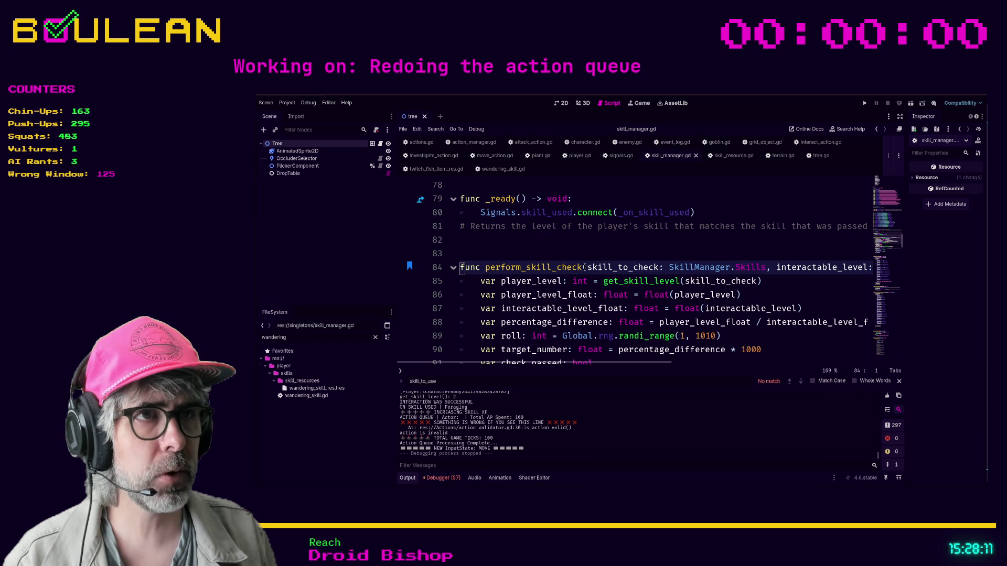
drag(587, 268, 764, 266)
click(778, 286)
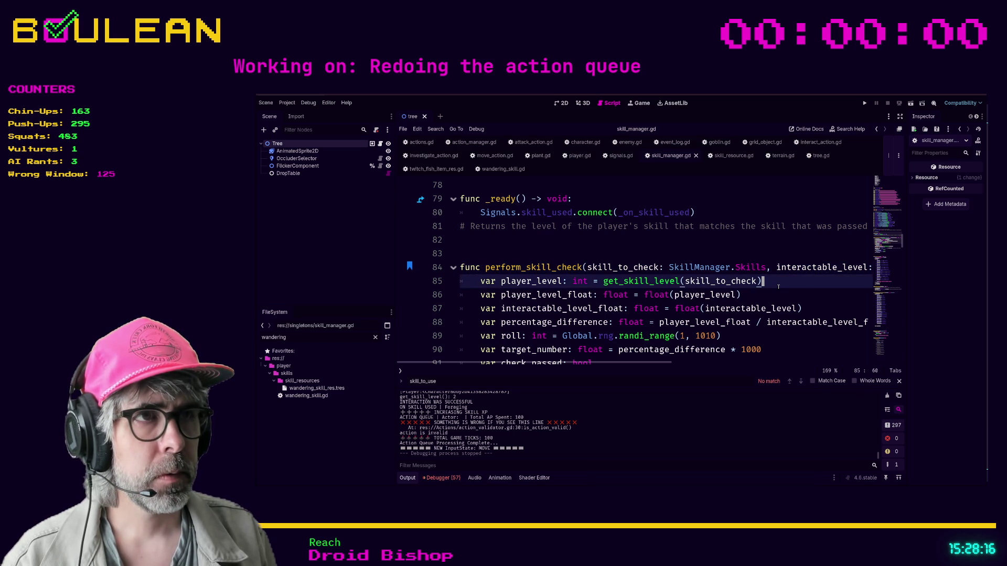
scroll(776, 284, down, 2)
scroll(775, 283, down, 1)
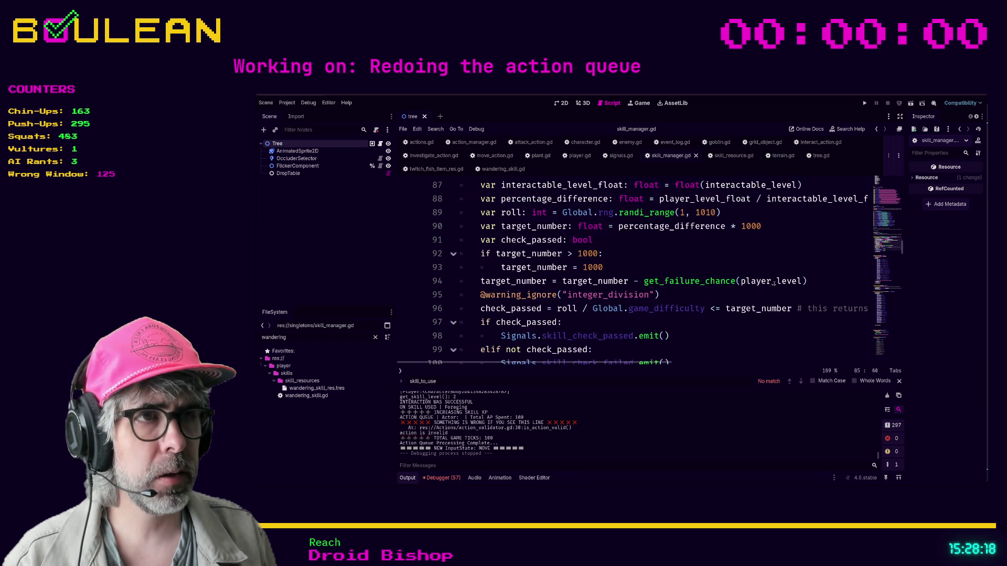
scroll(772, 284, up, 1)
scroll(772, 284, up, 1)
scroll(765, 294, down, 3)
scroll(761, 303, up, 1)
scroll(761, 303, up, 3)
click(766, 335)
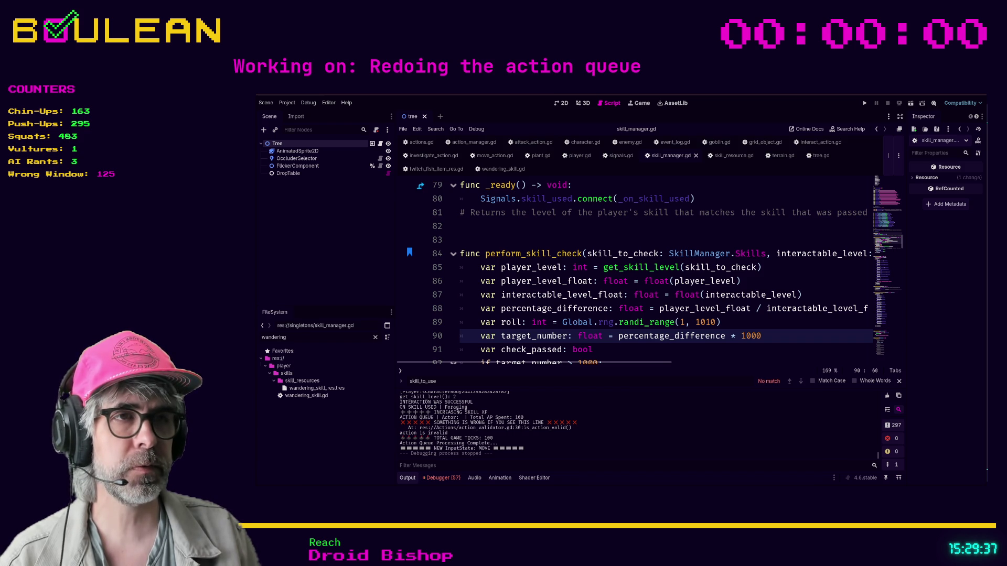
Step: Review perform_skill_check around the check_passed and target_number = 1000 lines
click(618, 351)
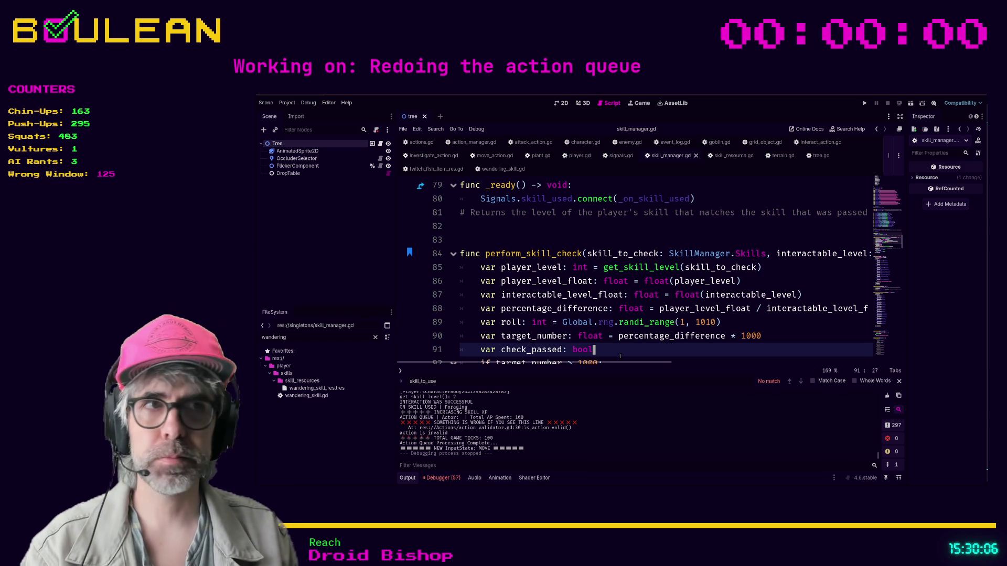
scroll(621, 356, down, 1)
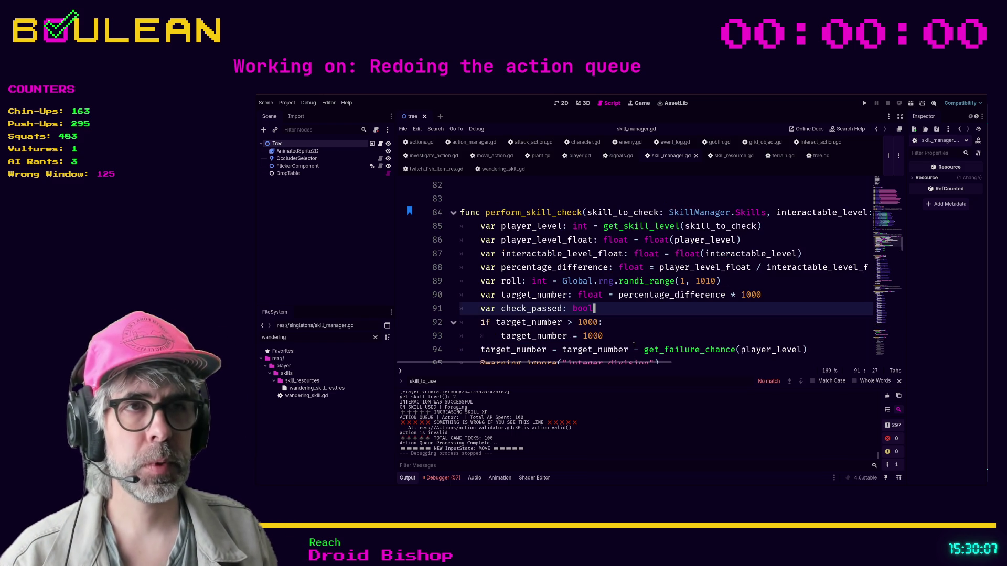
click(641, 334)
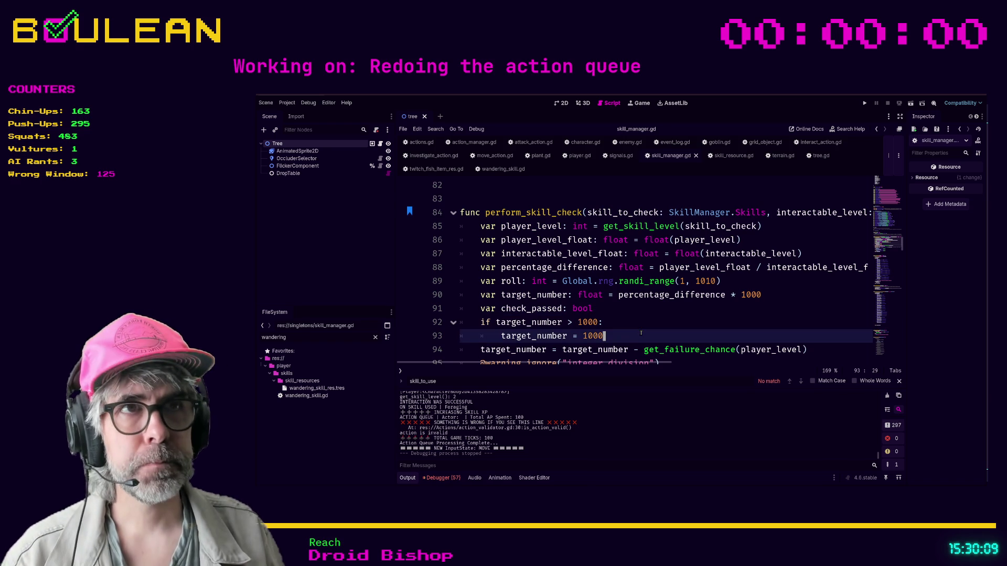
scroll(616, 313, up, 1)
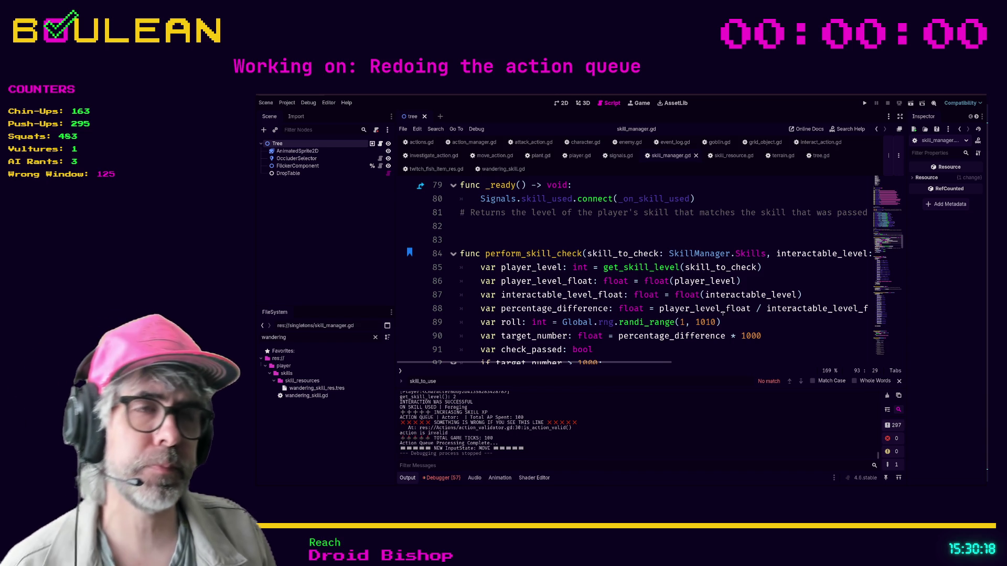
click(636, 348)
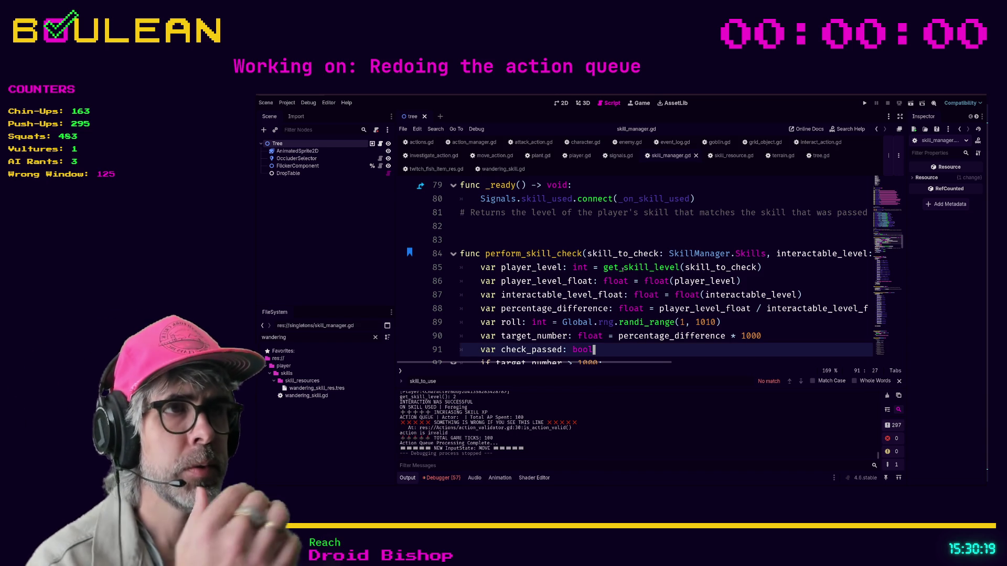
Step: Highlight skill_to_check on line 84 and jump to get_skill_level's definition at line 106
click(633, 253)
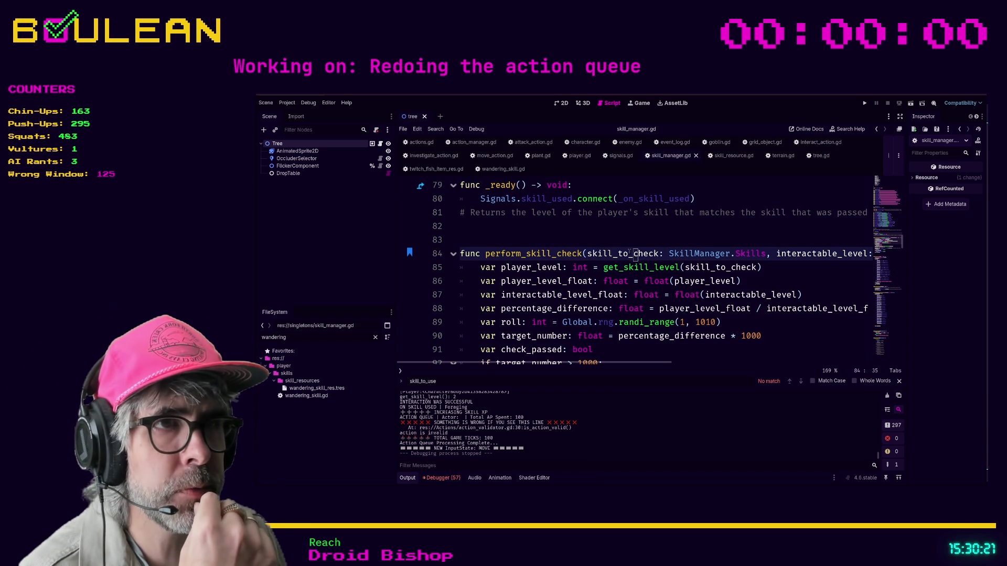
double_click(629, 254)
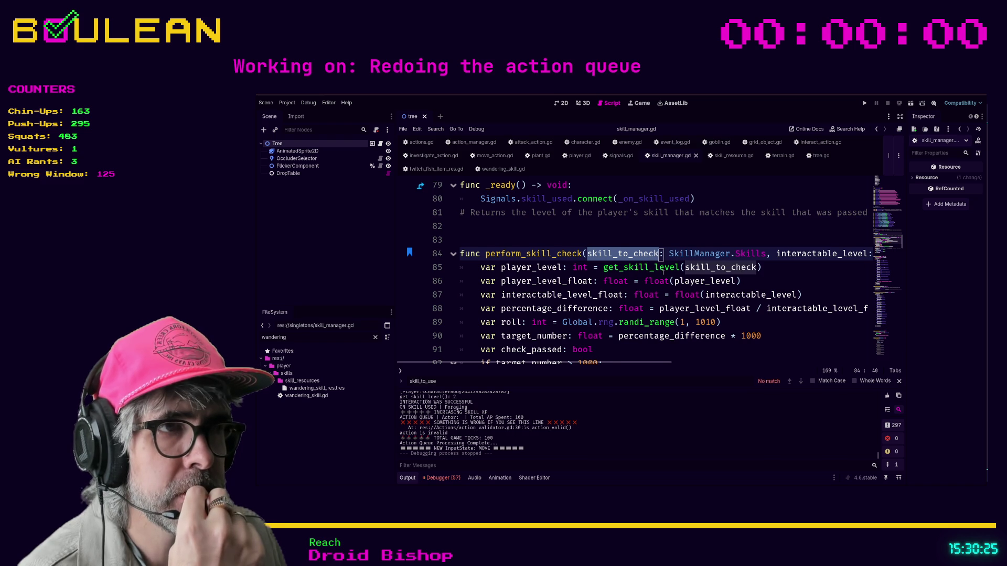
scroll(663, 272, down, 5)
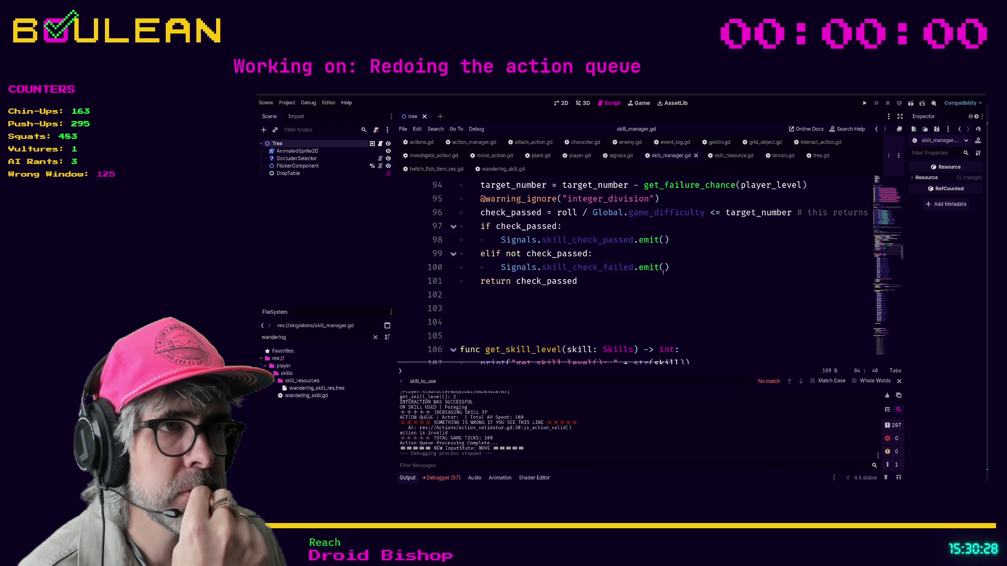
scroll(664, 271, up, 6)
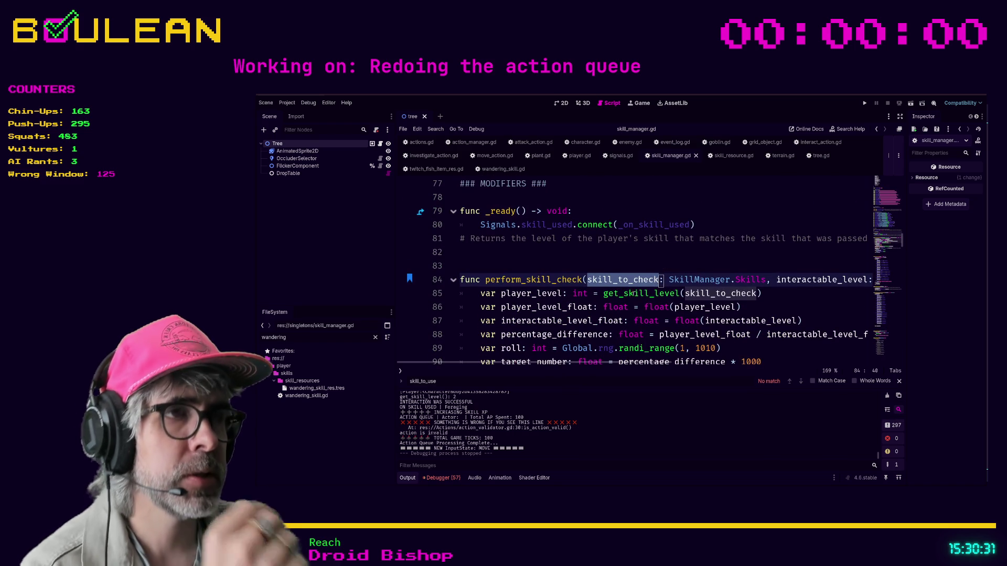
ctrl+click(624, 295)
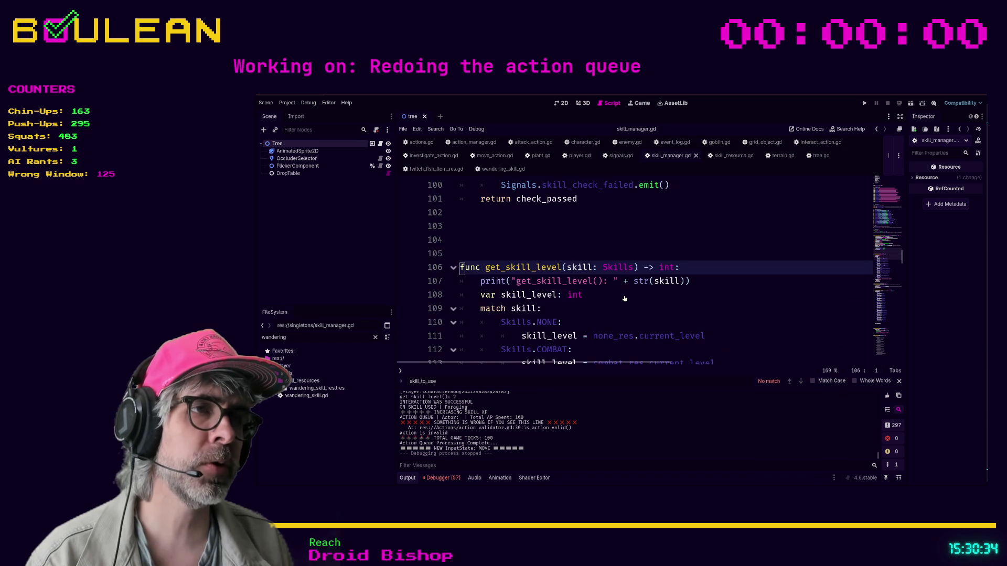
Step: Paste a Skills.WANDERING case setting skill_level = wandering_res.current_level into the match
scroll(603, 291, down, 2)
mouse_move(492, 254)
mouse_down()
mouse_move(496, 242)
mouse_move(550, 268)
mouse_move(636, 281)
mouse_up()
scroll(620, 305, down, 2)
scroll(620, 305, down, 10)
scroll(582, 316, up, 10)
scroll(582, 316, down, 1)
key(ctrl+v)
Step: Select the get_skill_level match cases upward from line 134
drag(510, 350, 548, 338)
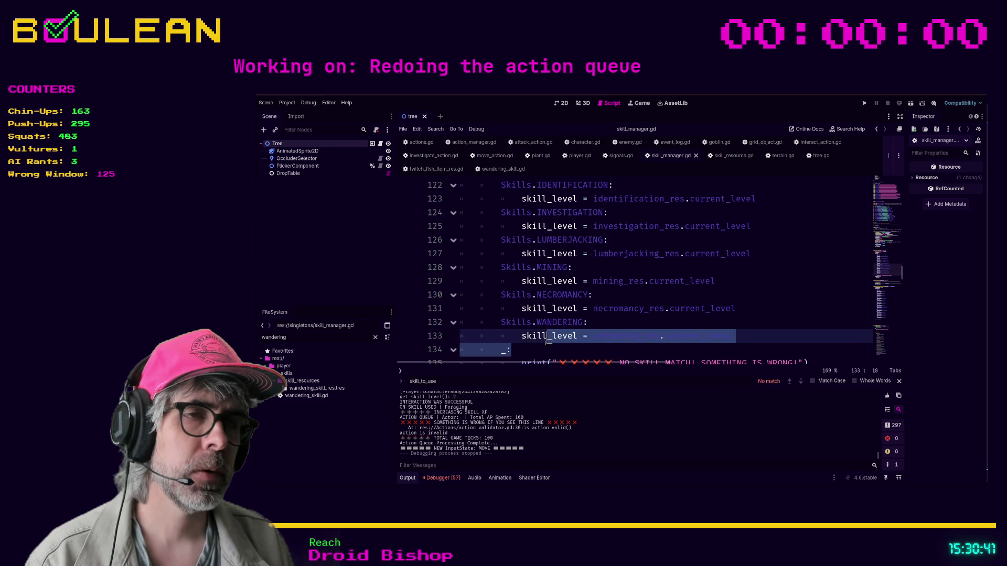
click(644, 334)
key(Down)
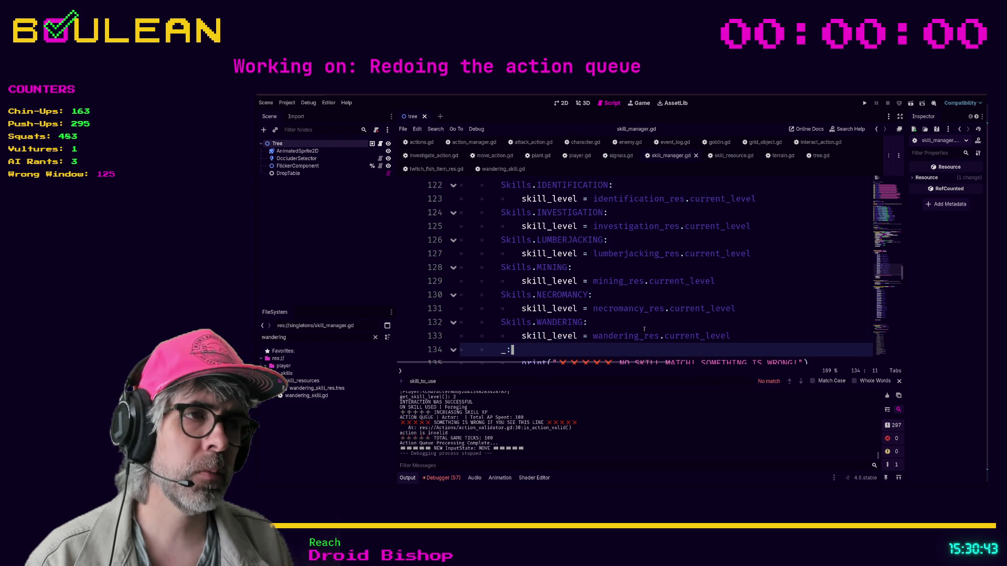
key(shift+Home)
key(shift+Up)
key(shift+Up)
key(shift+Up)
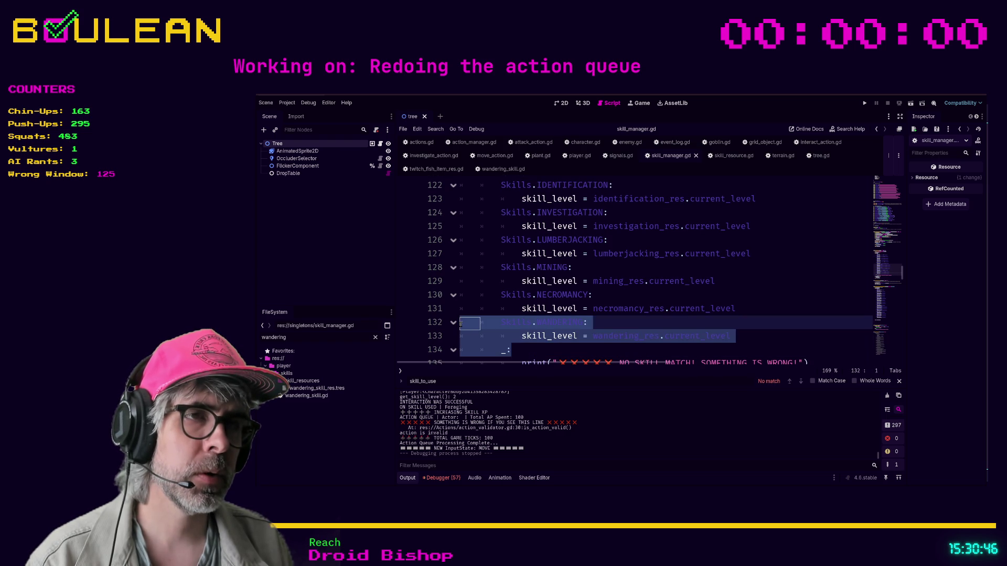
scroll(502, 278, up, 7)
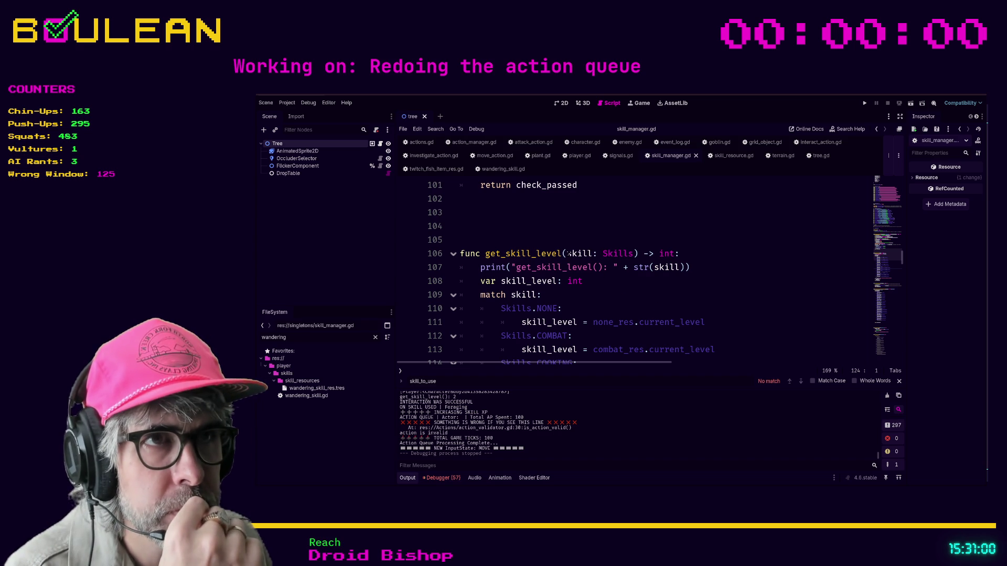
Step: Prefix line 106's function name with old_ and search all project files for get_skill_level
click(485, 253)
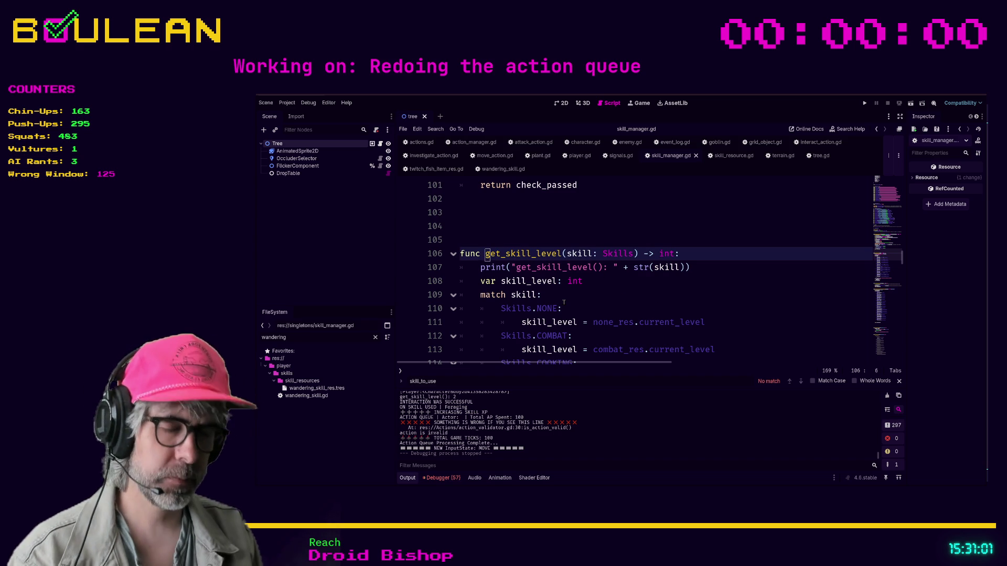
text(ol)
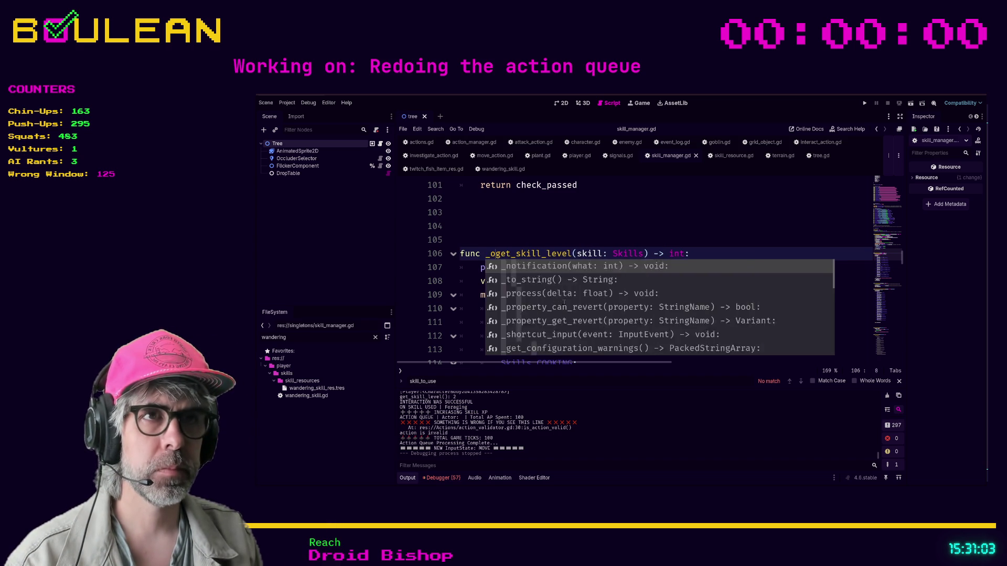
text(d_)
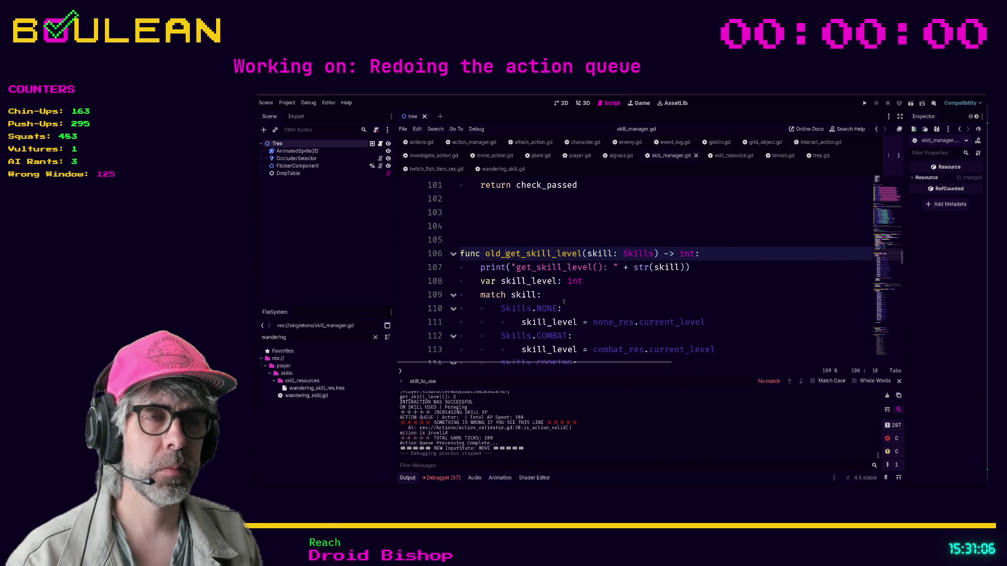
click(586, 297)
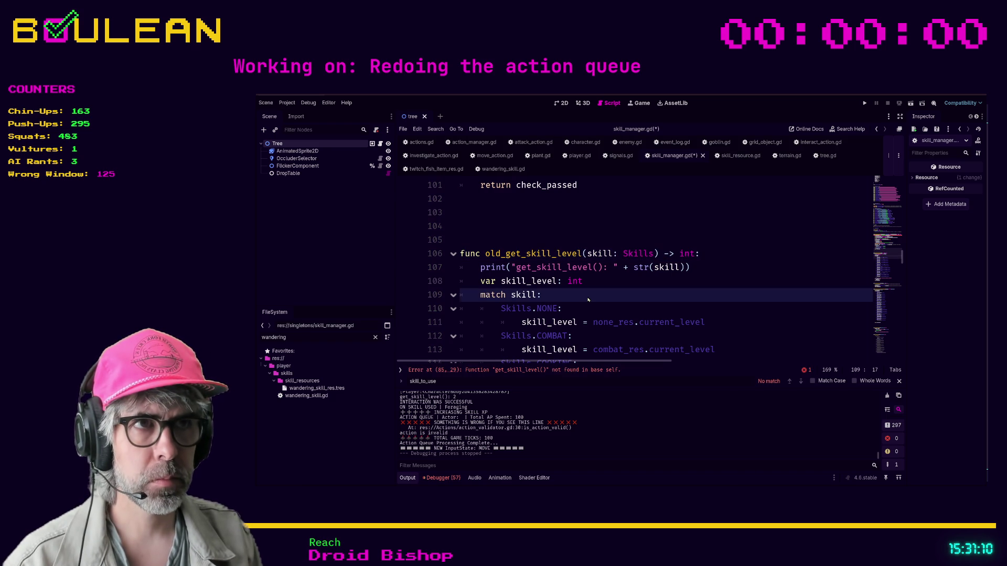
key(ctrl+shift+f)
key(Return)
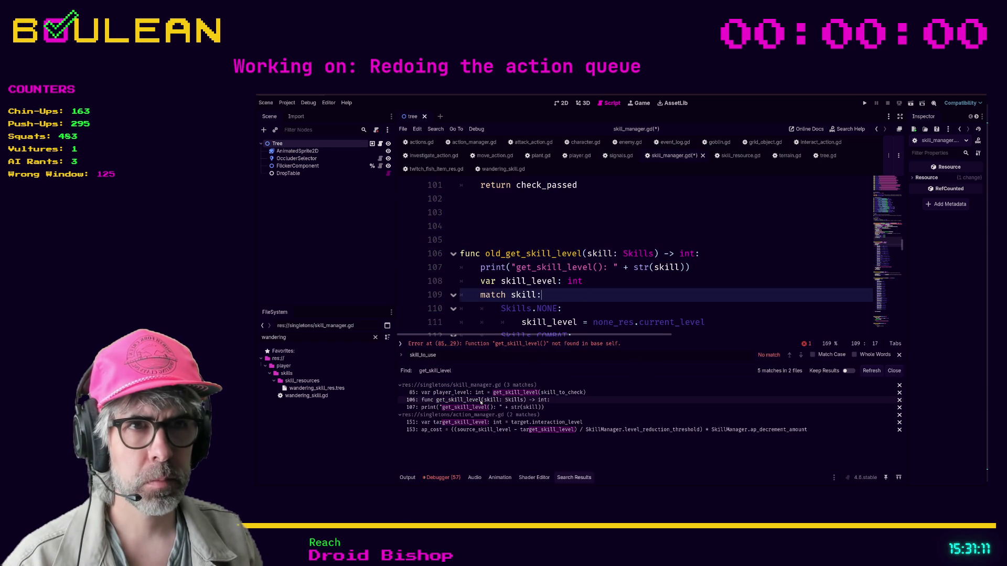
Step: Save skill_manager.gd and change the line 85 call to old_get_skill_level
click(480, 401)
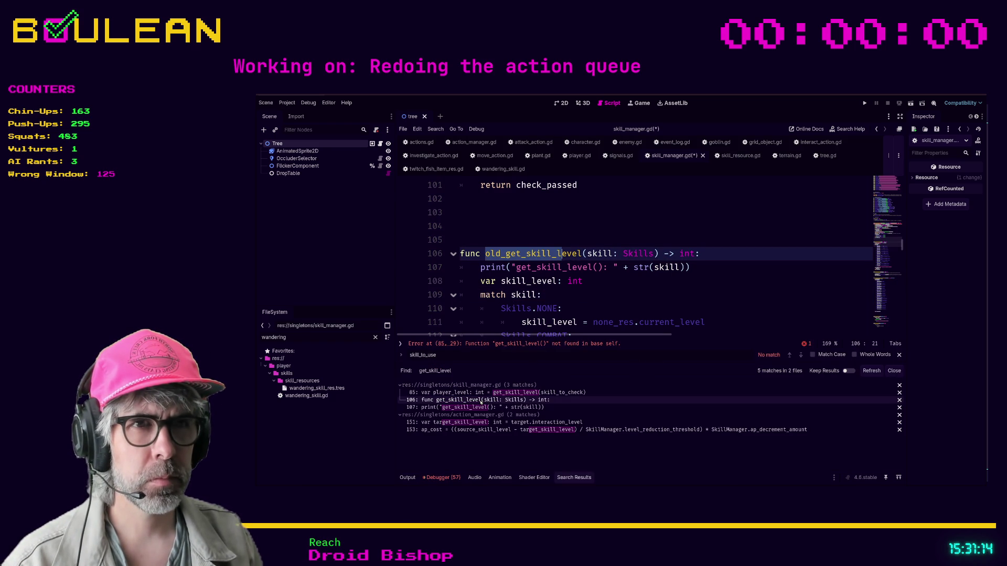
click(604, 294)
key(ctrl+s)
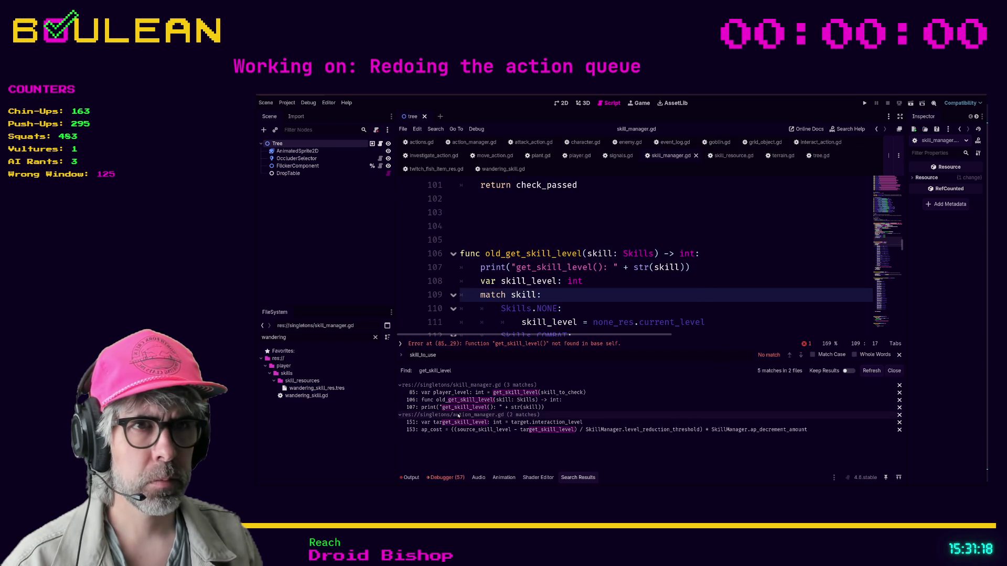
click(455, 393)
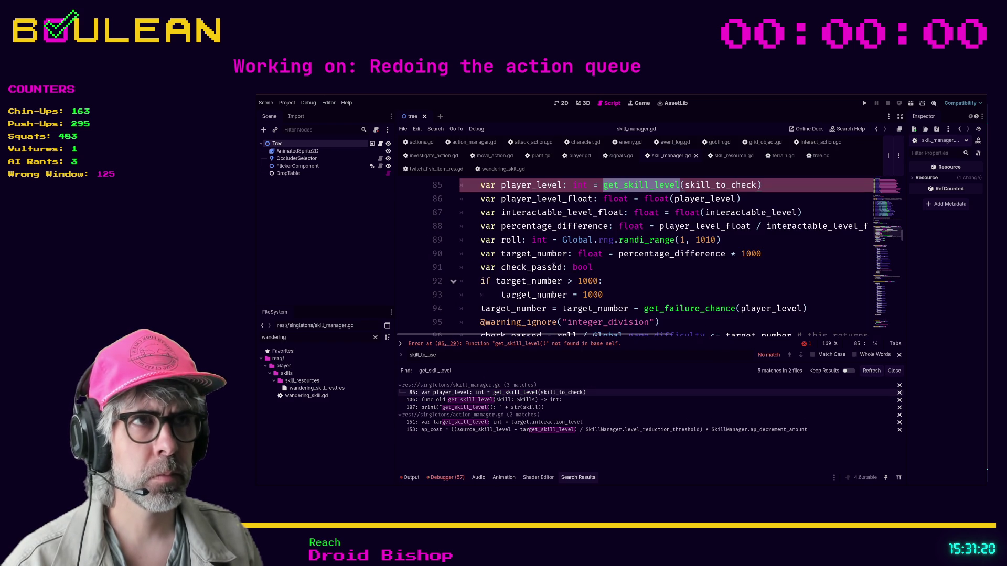
click(603, 184)
text(old_)
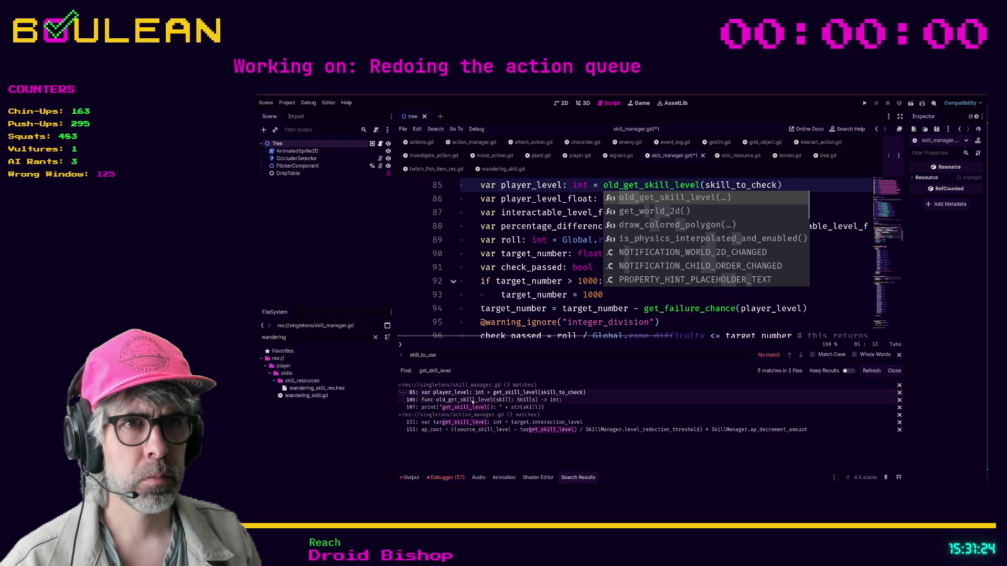
Step: Change the line 107 print text to old_get_skill_level and save skill_manager.gd
click(472, 400)
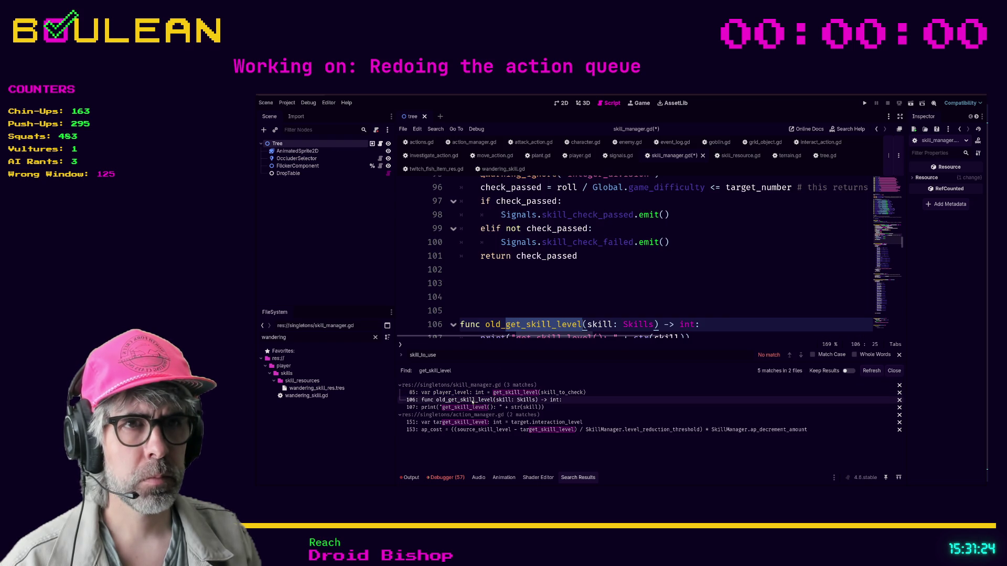
click(469, 408)
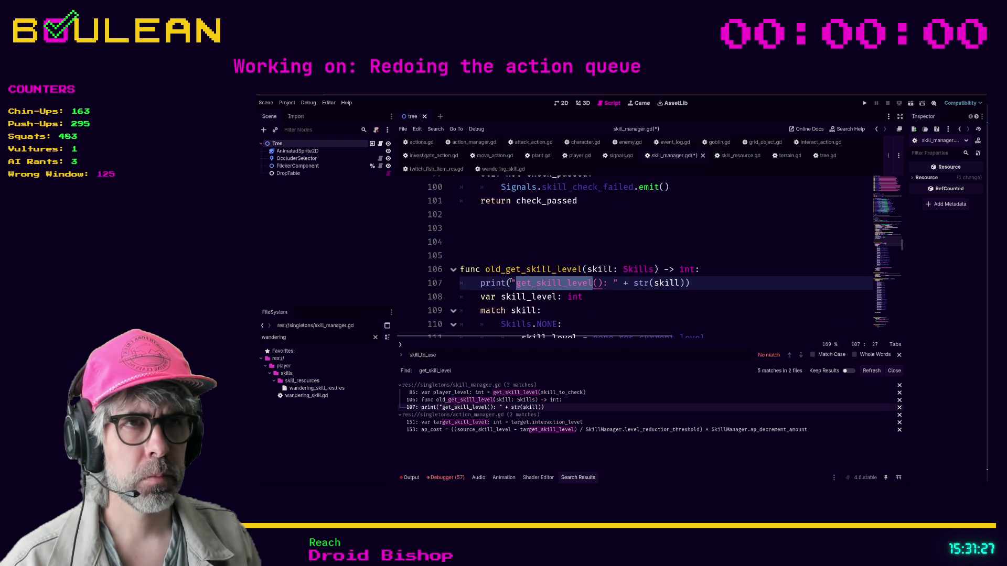
click(521, 298)
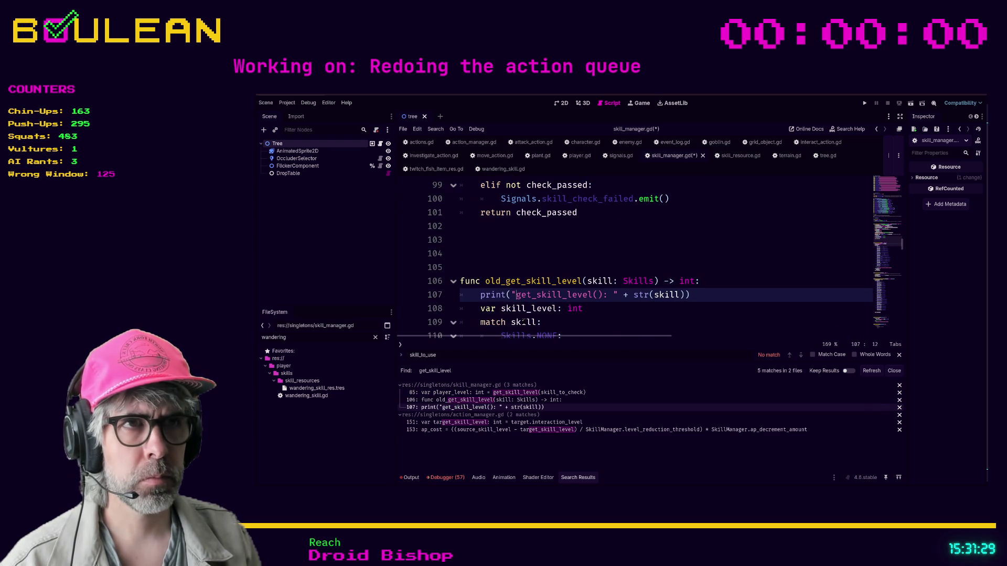
text(old_)
key(ctrl+s)
click(520, 424)
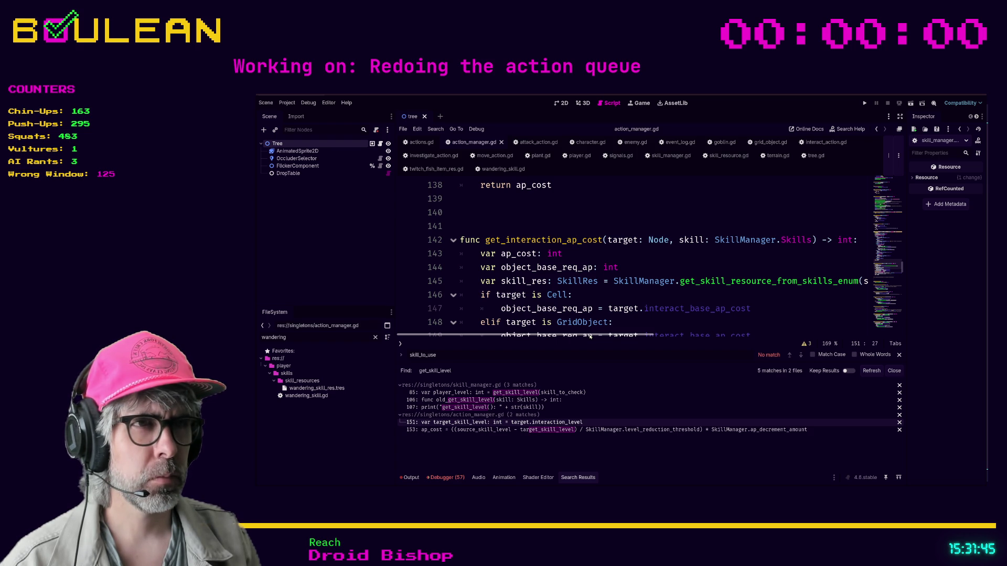
Step: Show action_manager.gd line 153, where get_interaction_ap_cost computes ap_cost from skill levels
scroll(589, 336, right, 3)
scroll(562, 338, left, 3)
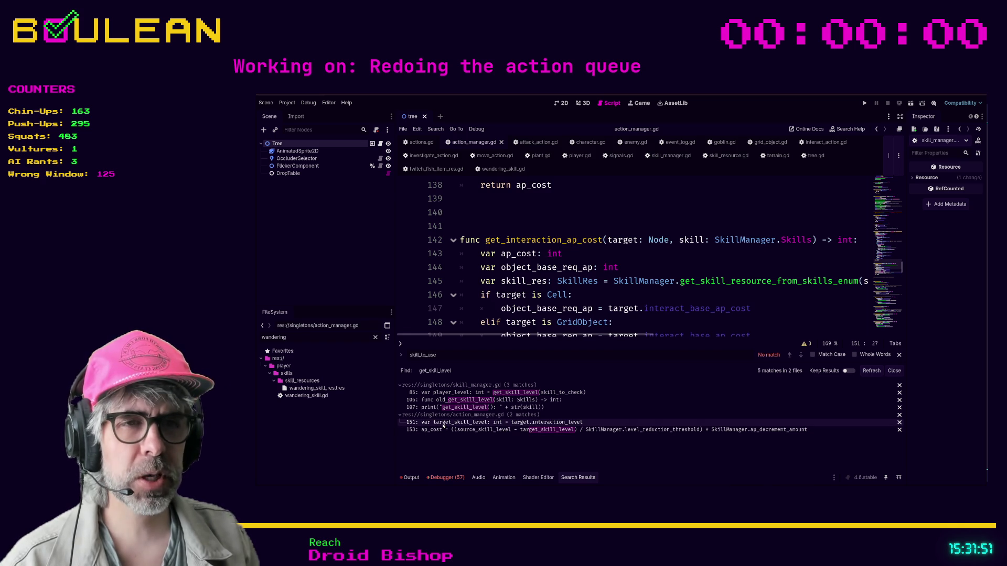
click(460, 432)
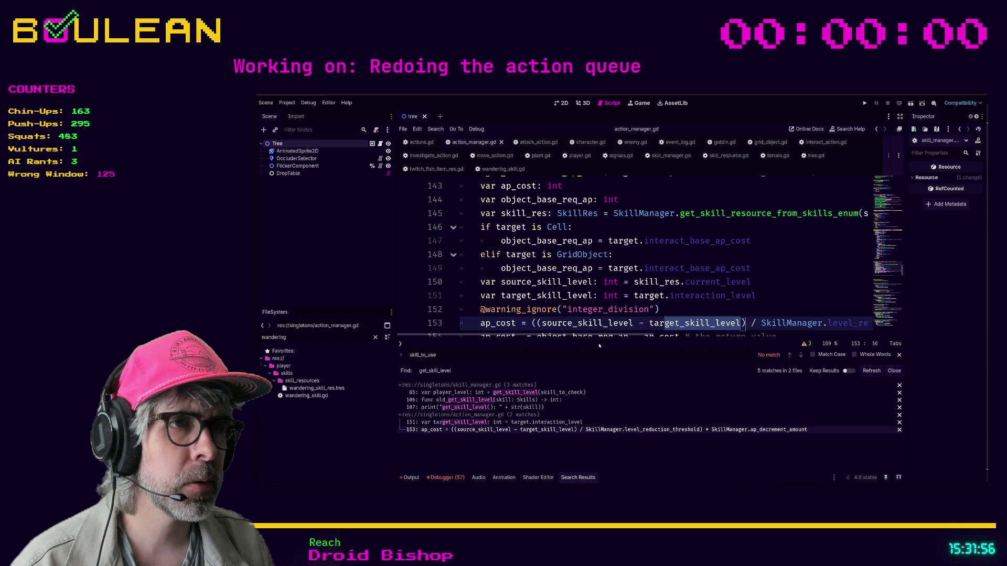
drag(599, 337, 621, 337)
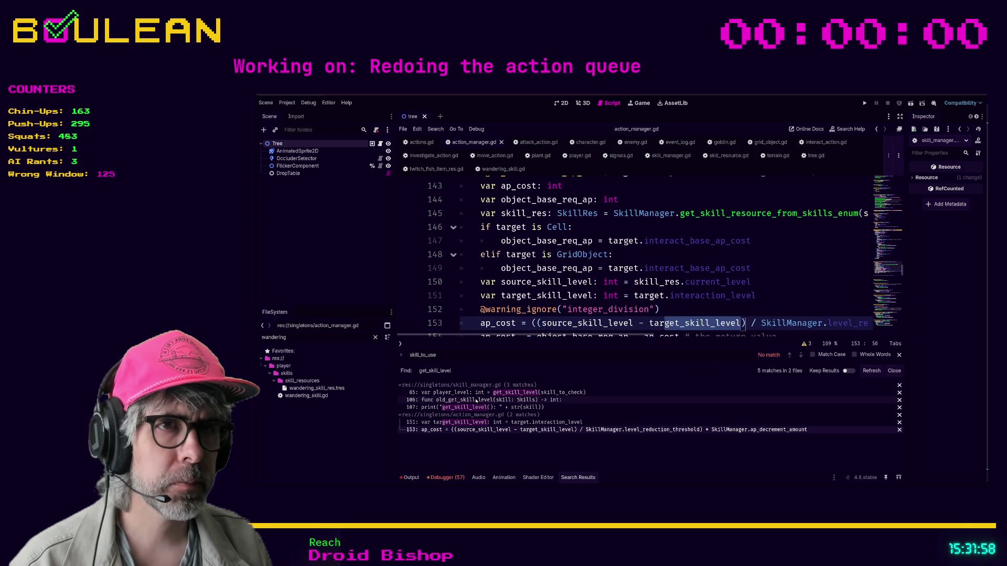
Step: Add the signature func get_skill_level(skill_res: SkillRes) -> int: above old_get_skill_level
click(476, 401)
key(Up)
key(Up)
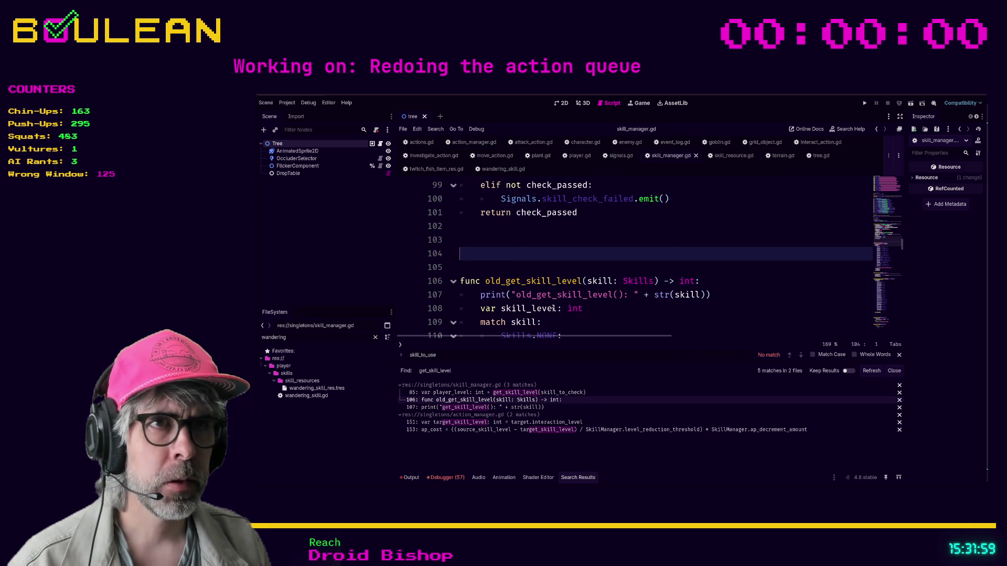
text(func get_skil)
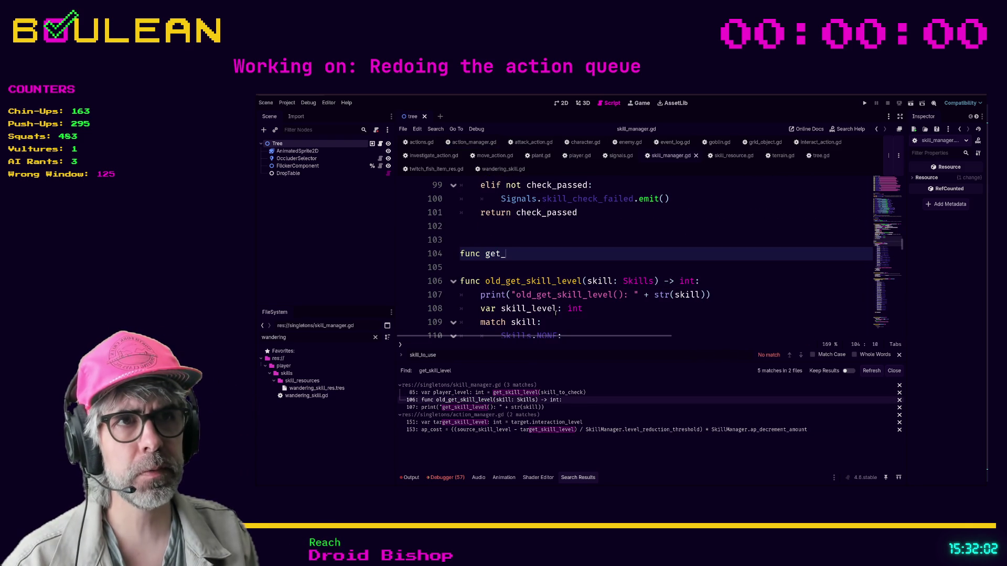
text(l_level(s)
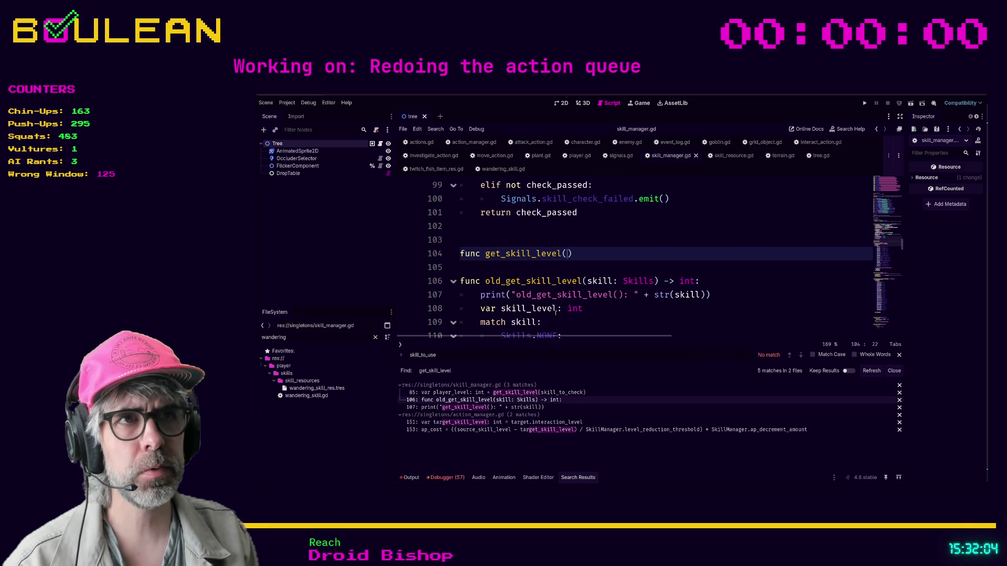
text(kill_res: Skille)
key(Return)
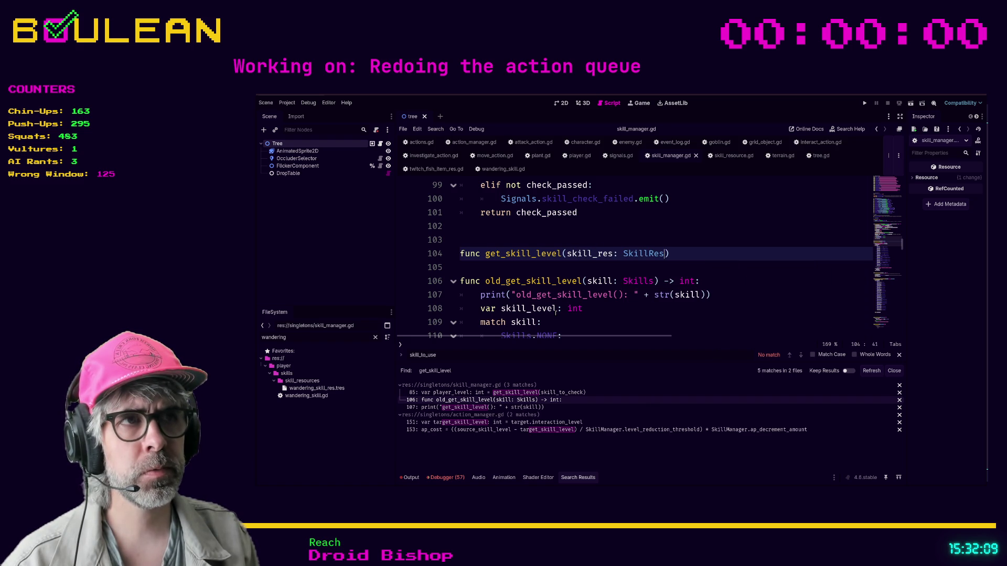
key(End)
text(-)
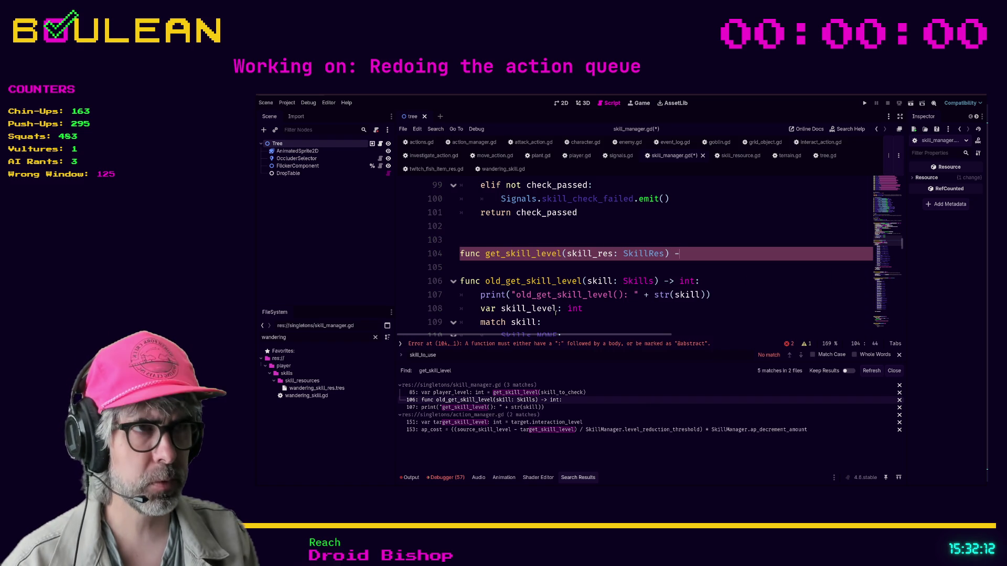
text(> int:)
key(Return)
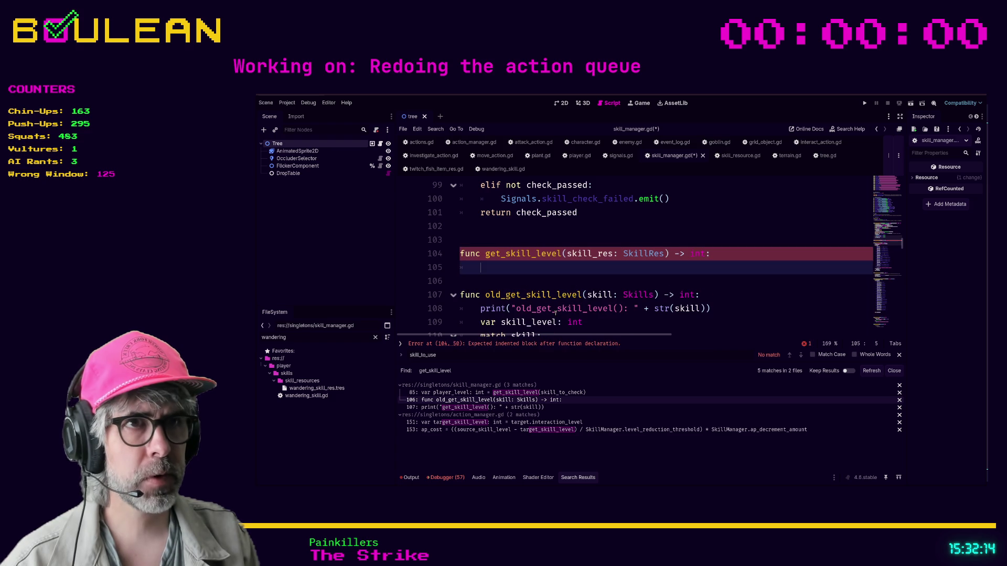
scroll(555, 313, down, 1)
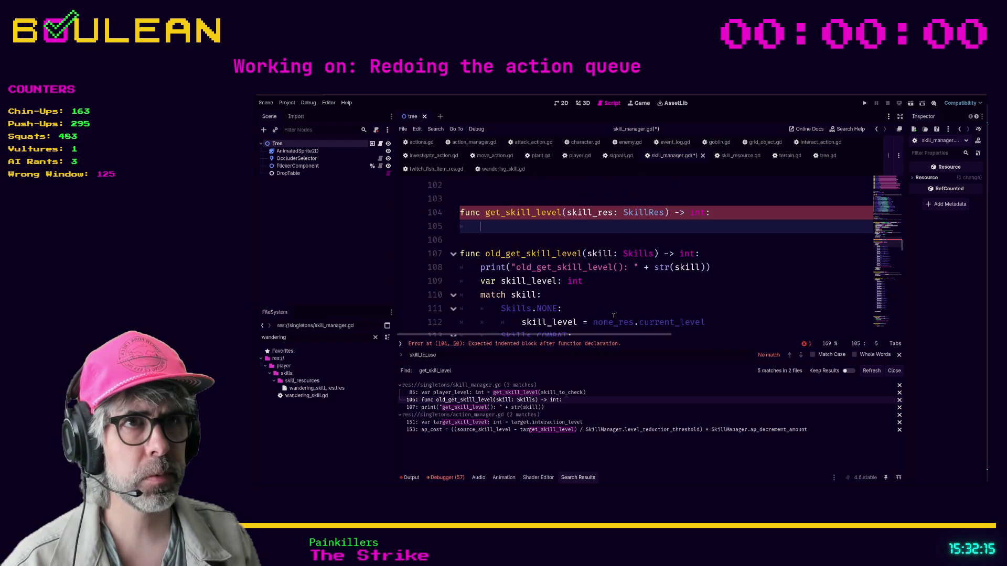
Step: Discard a partial print line and make the body return skill_res.current_level
text(print("SK)
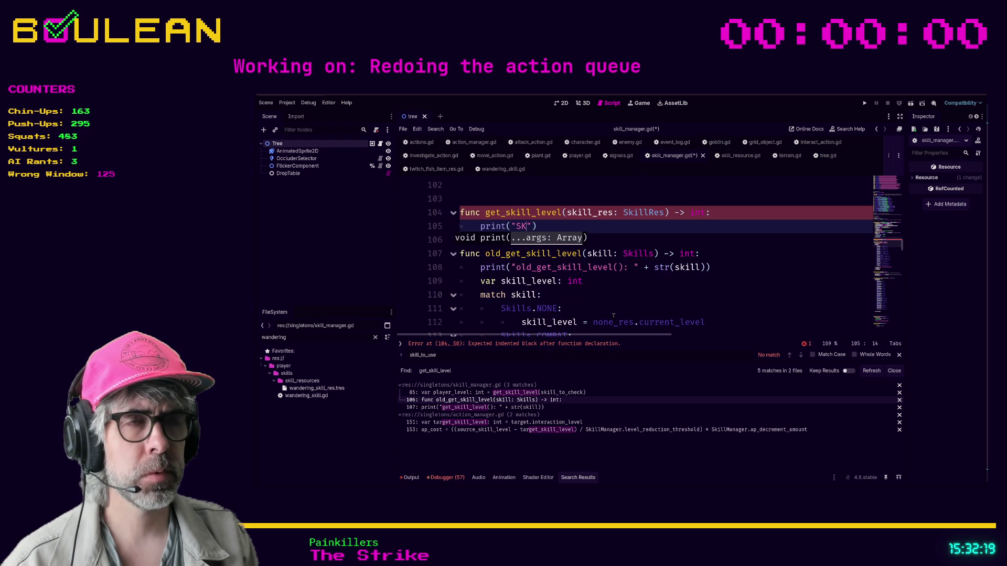
key(BackSpace)
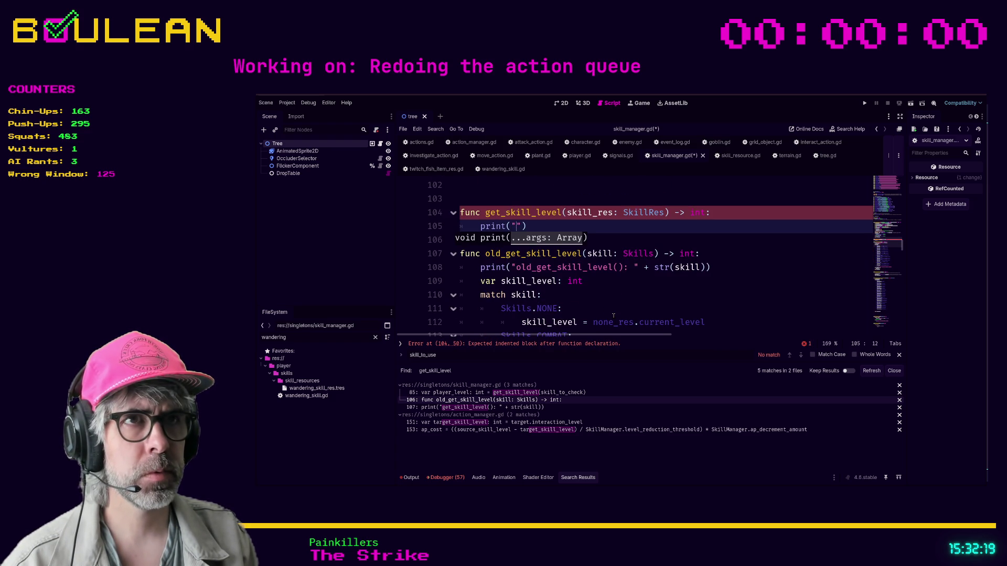
text(get_s)
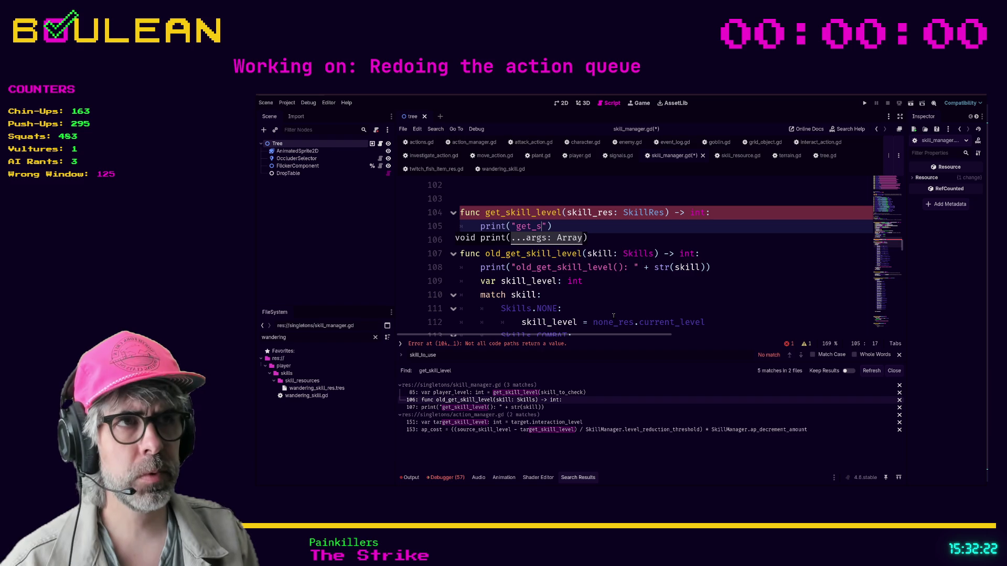
key(shift+Home)
key(shift+Home)
key(BackSpace)
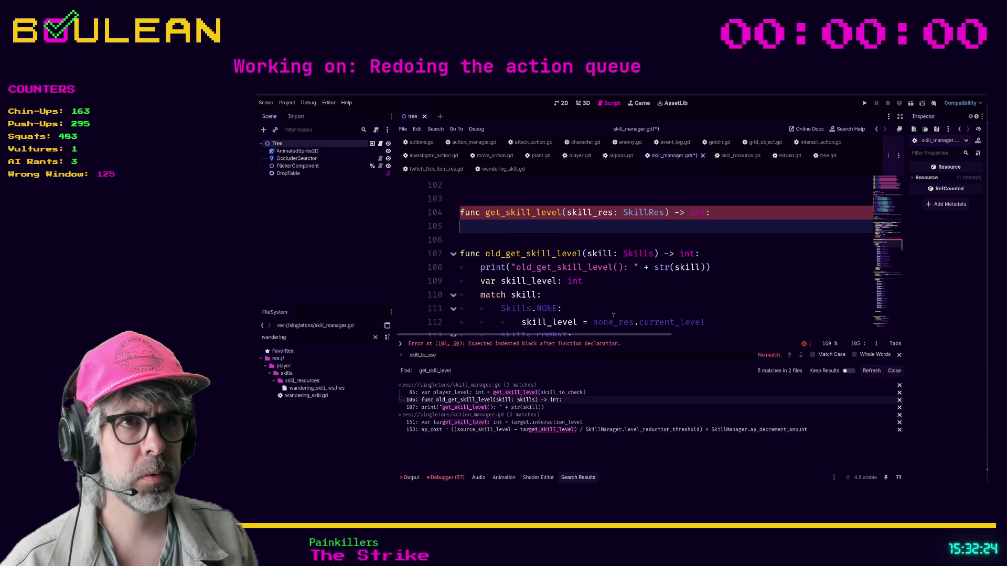
key(Tab)
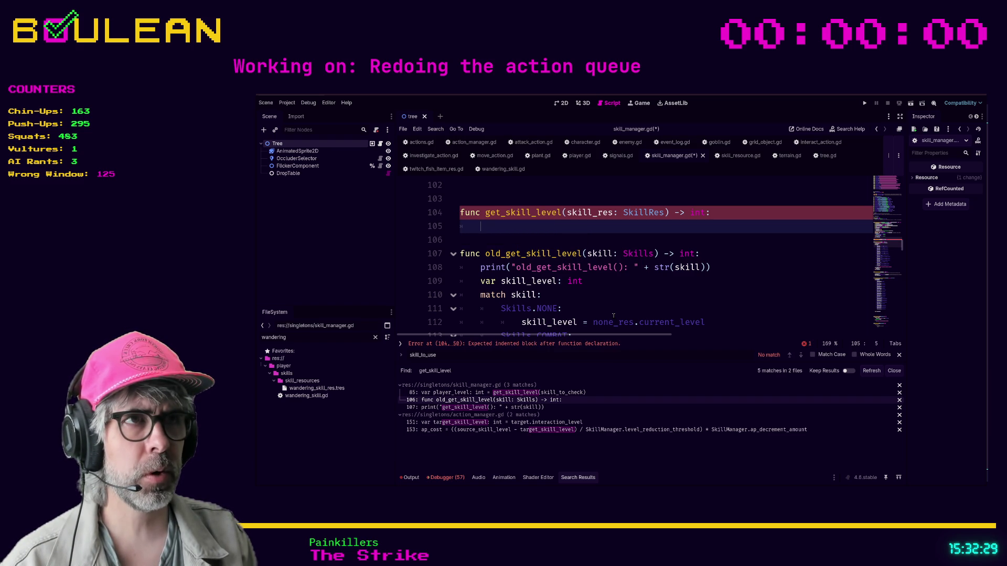
text(return )
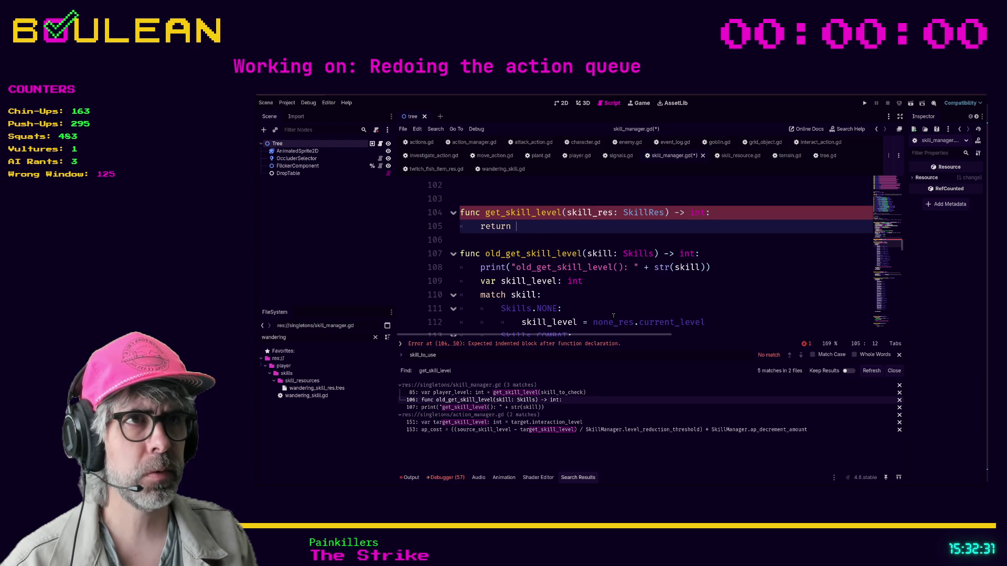
text(skill_res.)
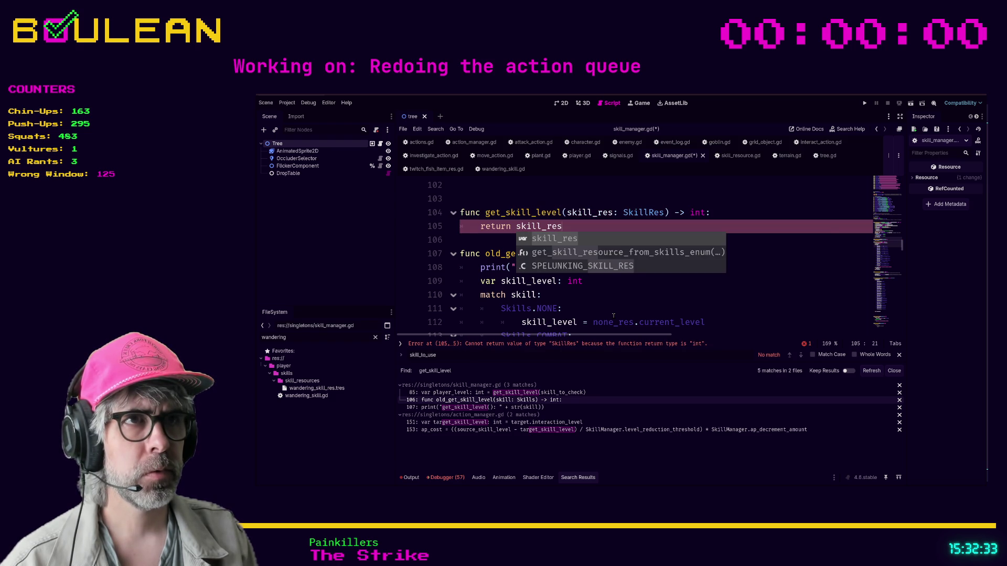
text(.current_level)
key(Return)
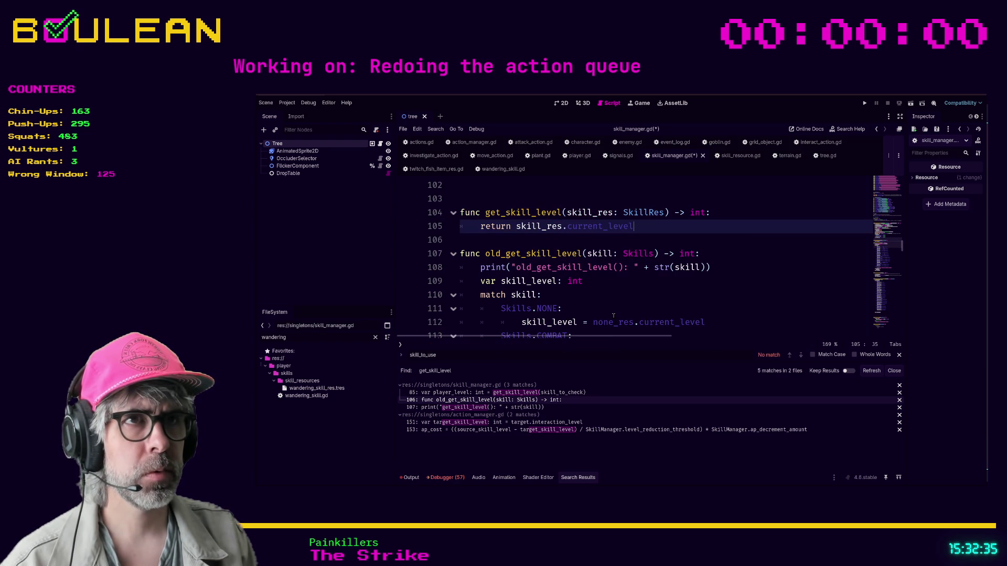
scroll(613, 315, down, 5)
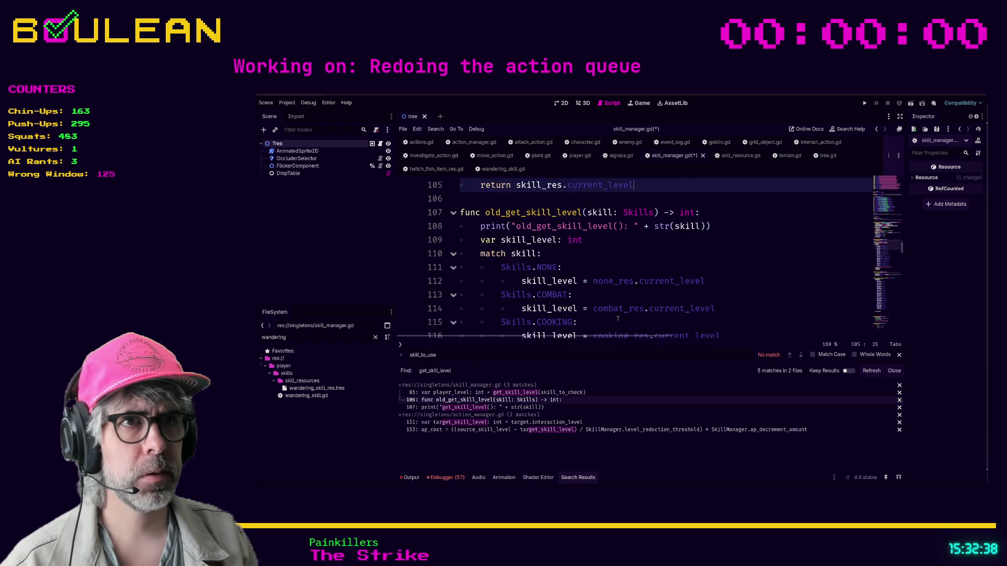
scroll(618, 319, up, 5)
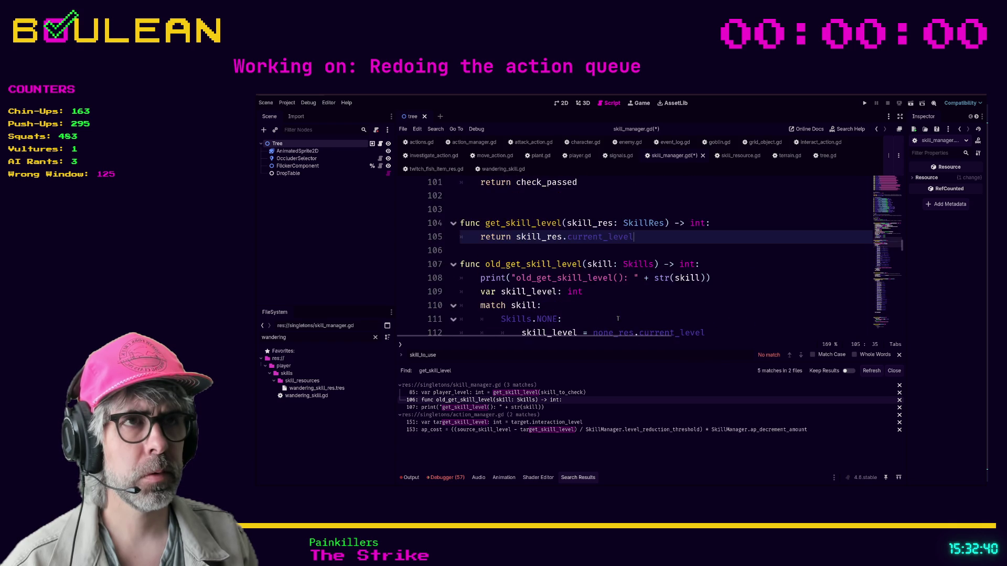
click(461, 264)
scroll(461, 264, down, 12)
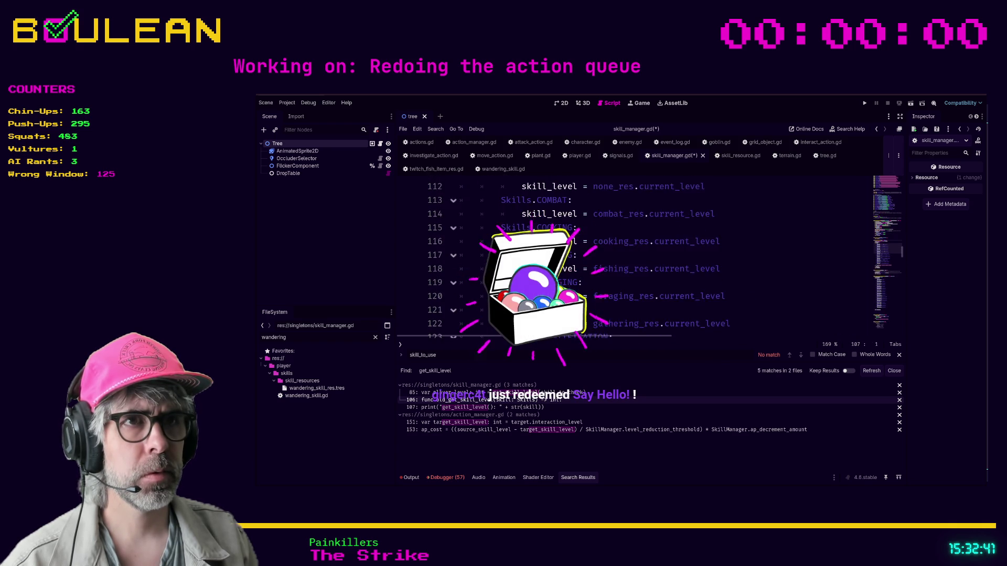
drag(462, 180, 603, 243)
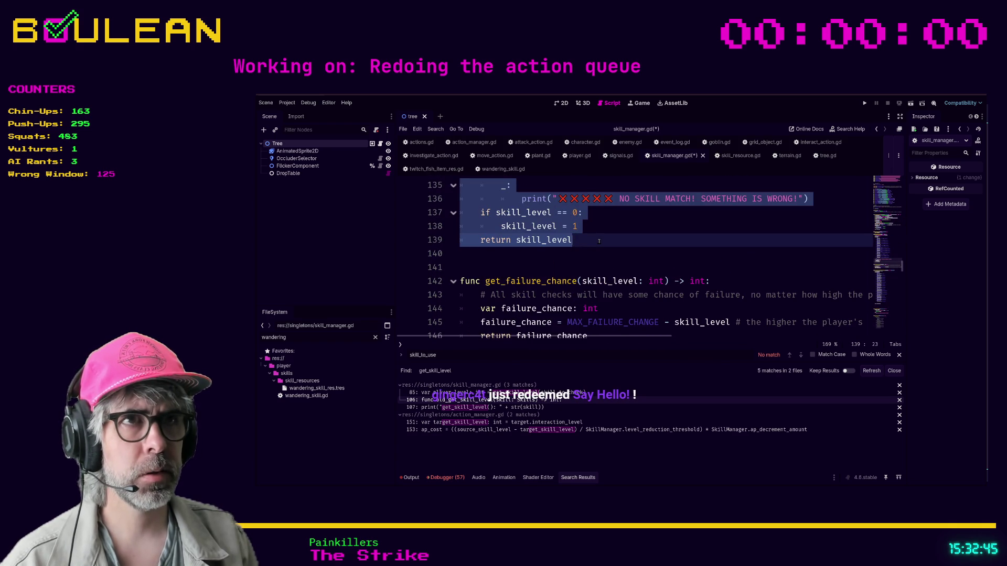
scroll(612, 258, down, 1)
scroll(611, 258, up, 2)
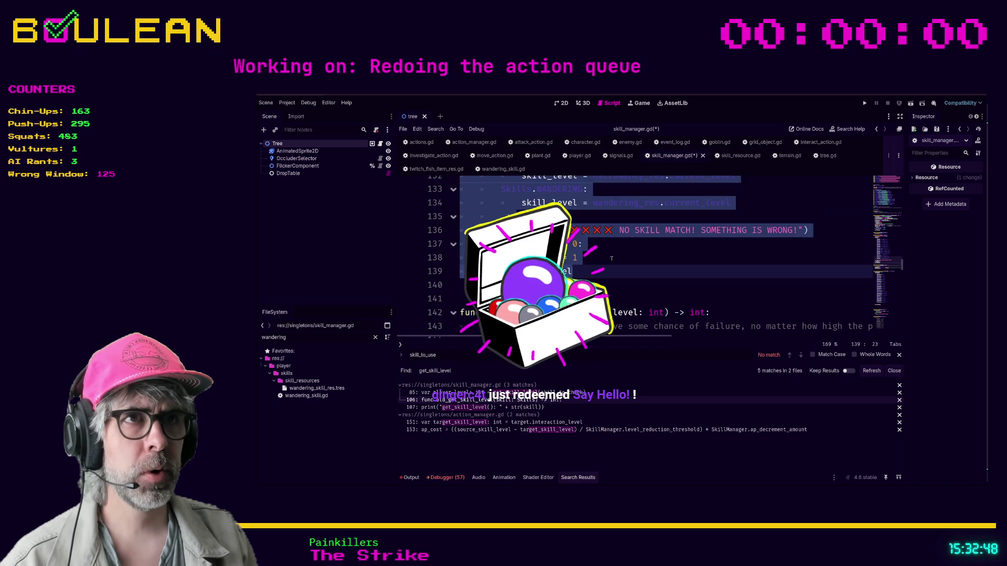
scroll(597, 296, up, 1)
click(597, 296)
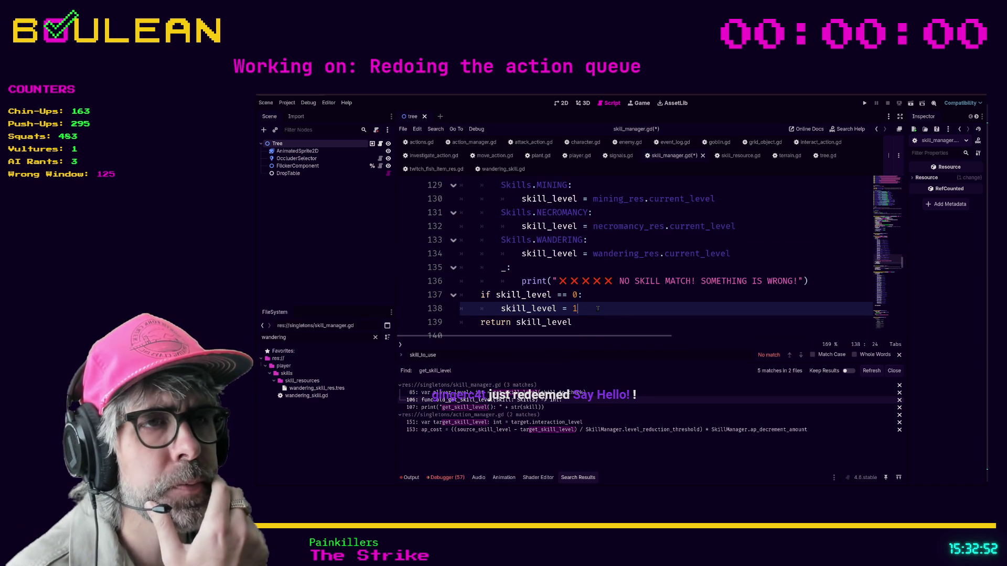
drag(586, 324, 560, 297)
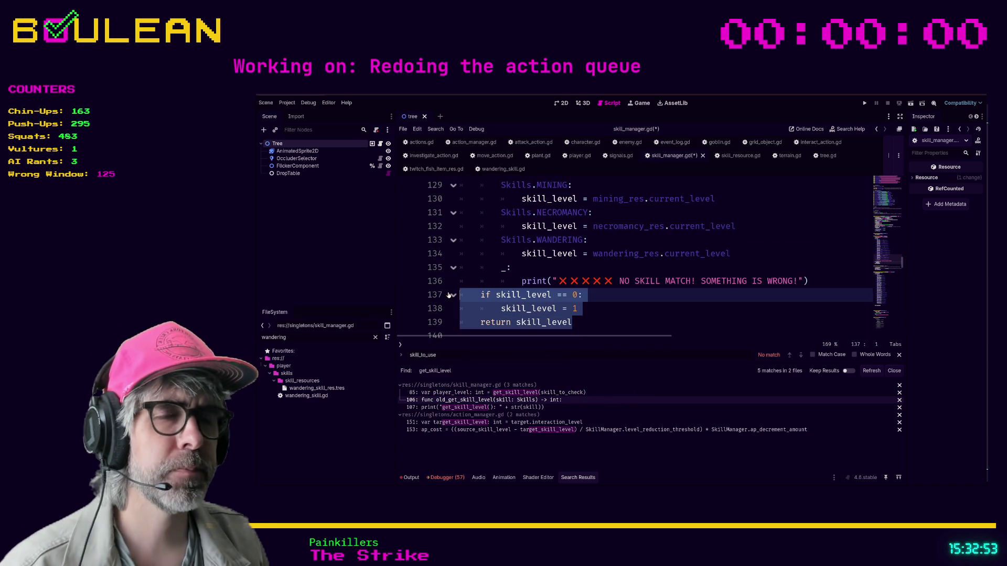
scroll(585, 300, up, 10)
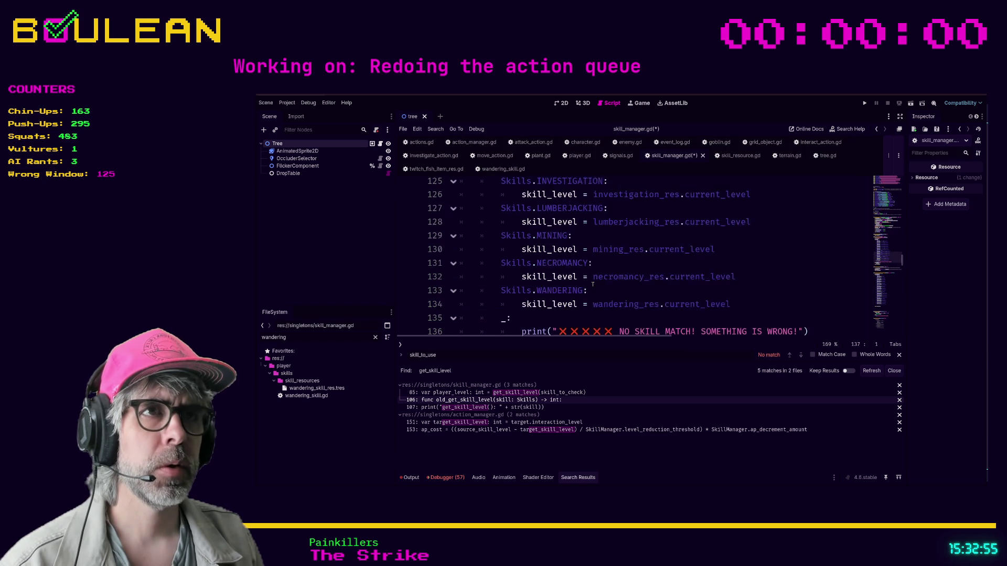
scroll(591, 284, up, 1)
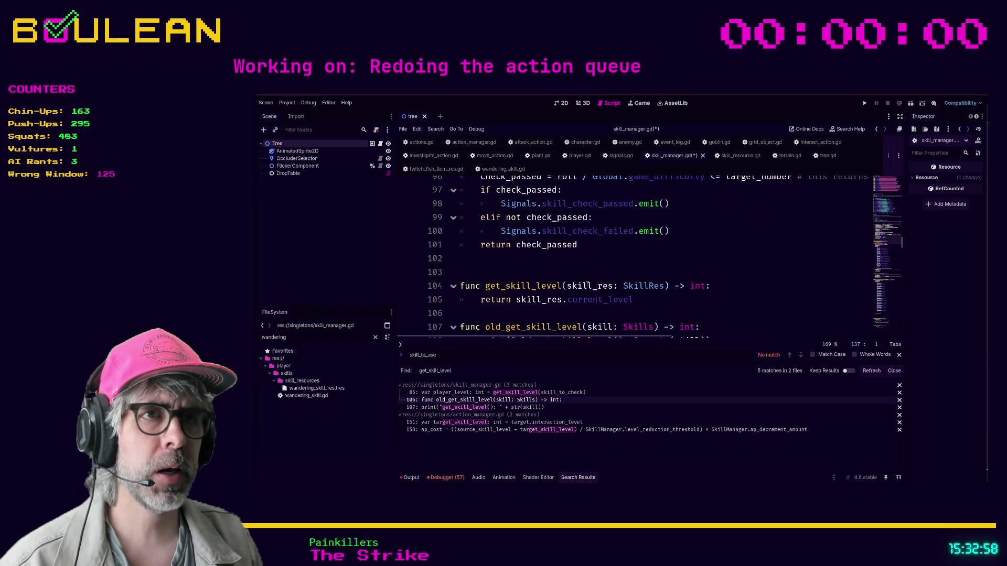
click(720, 292)
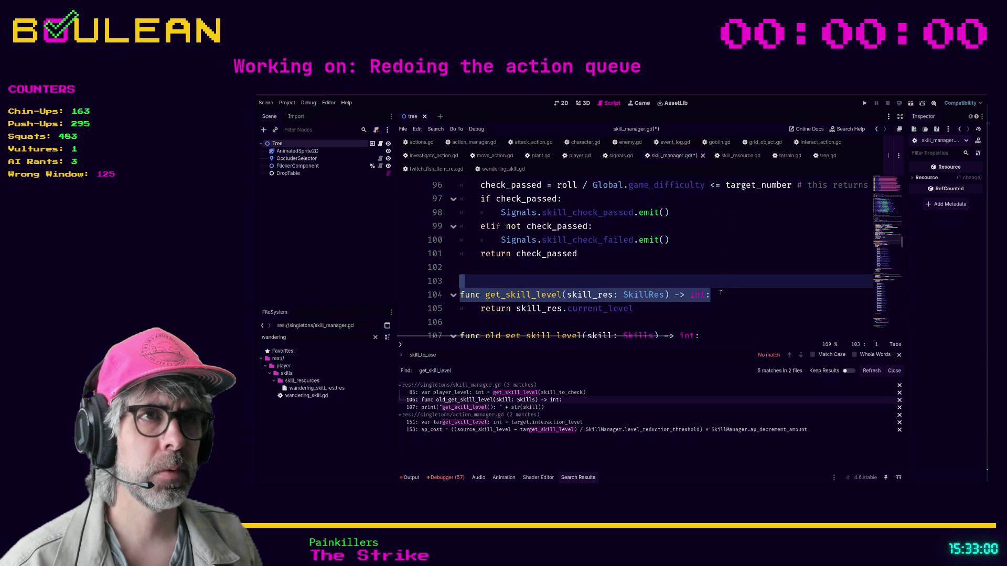
Step: Add var skill_level: int = skill_res.current_level with an if skill_level == 0 fallback to 1
click(721, 293)
key(Return)
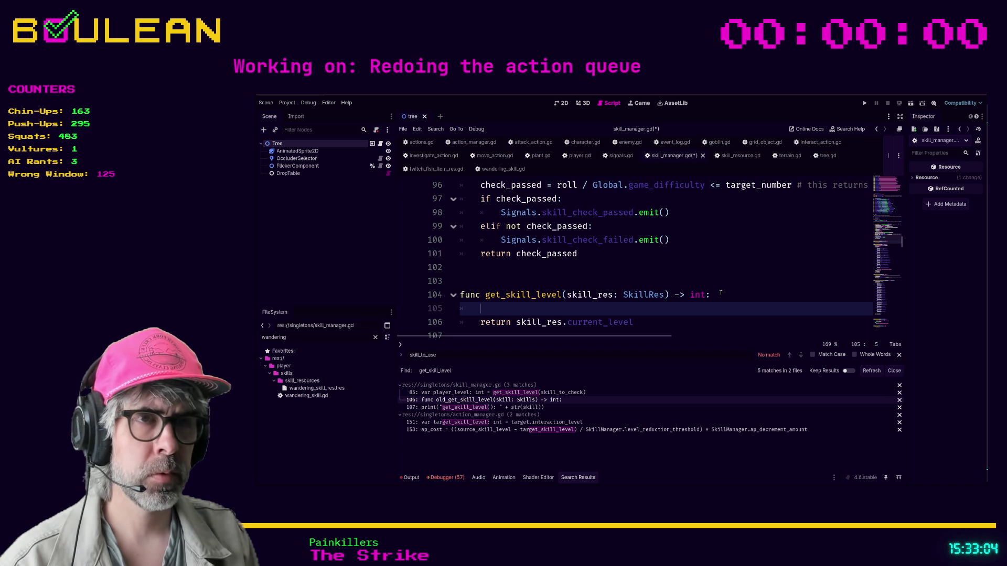
text(var skil)
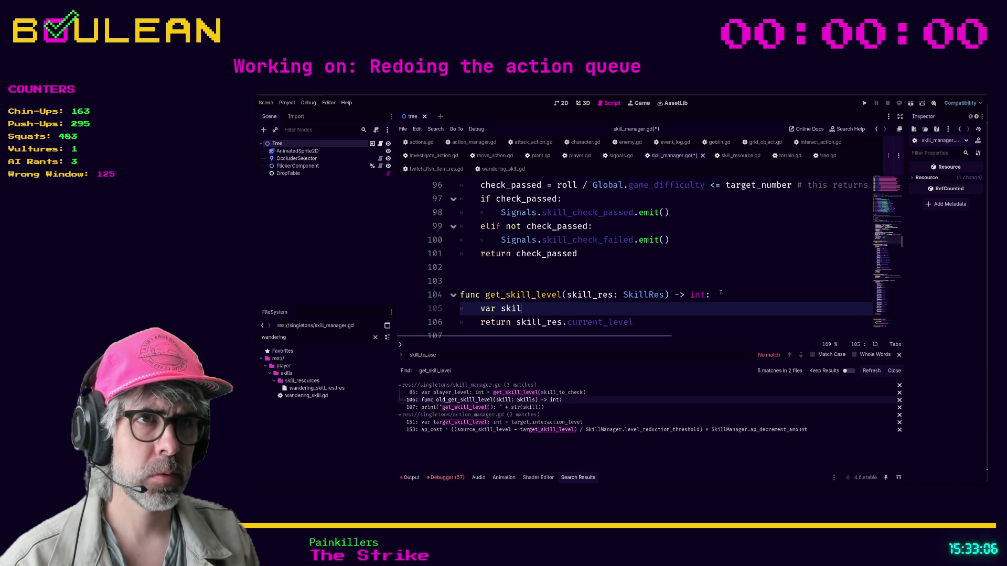
text(l_level: int = skill_res)
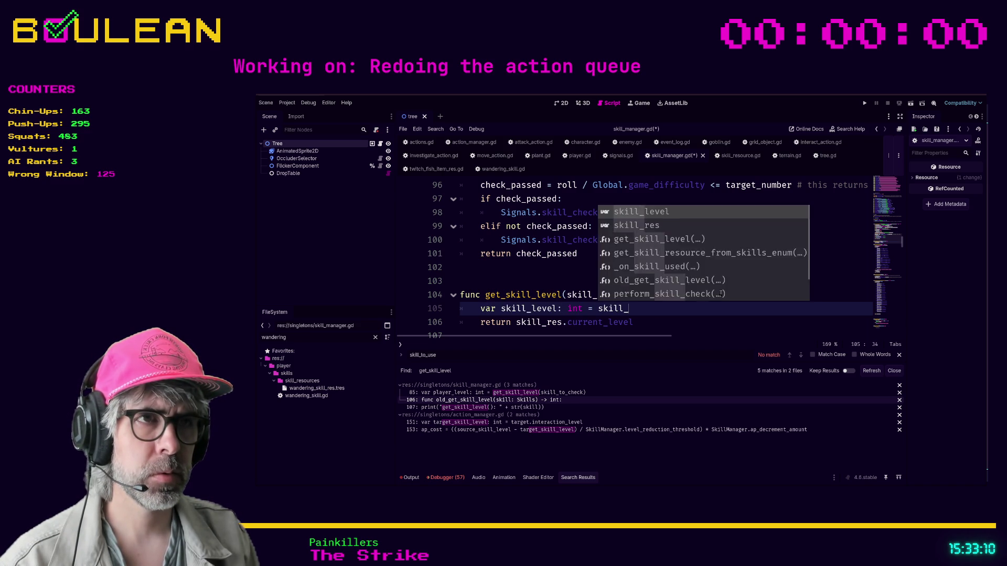
text(.cur)
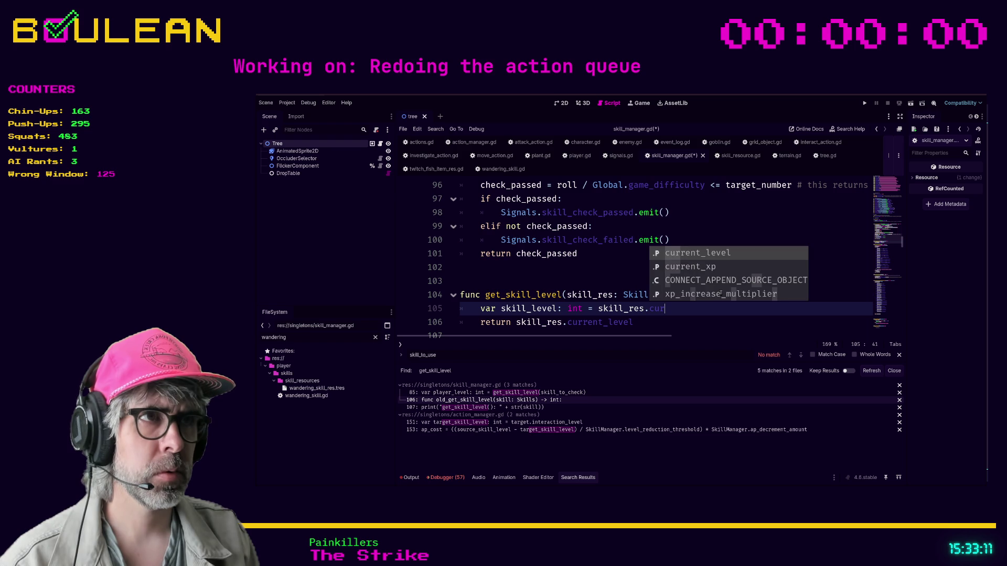
key(Return)
key(Return)
text(if skill_level == 0:)
key(Return)
text(skill_level = 1)
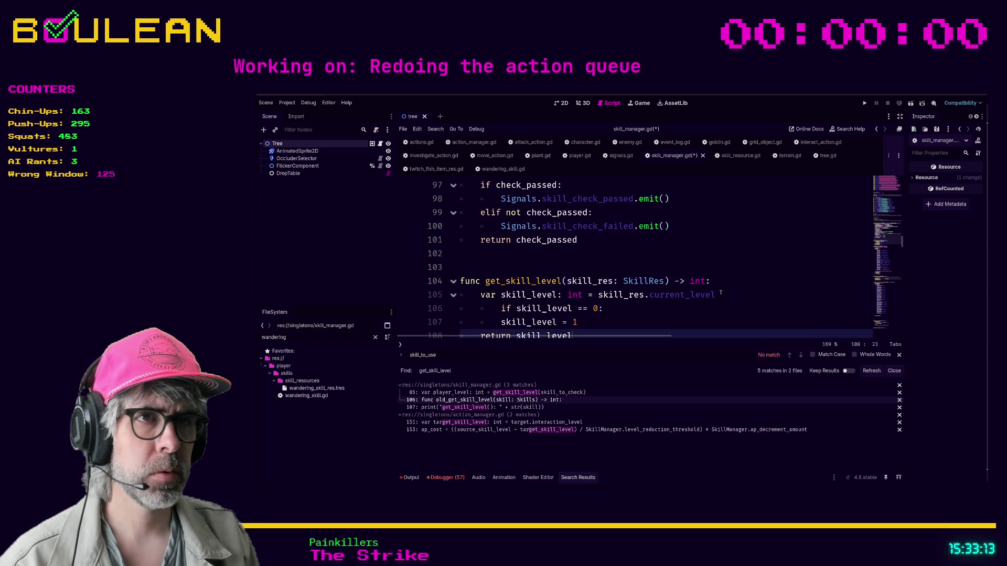
key(Up)
key(shift+Tab)
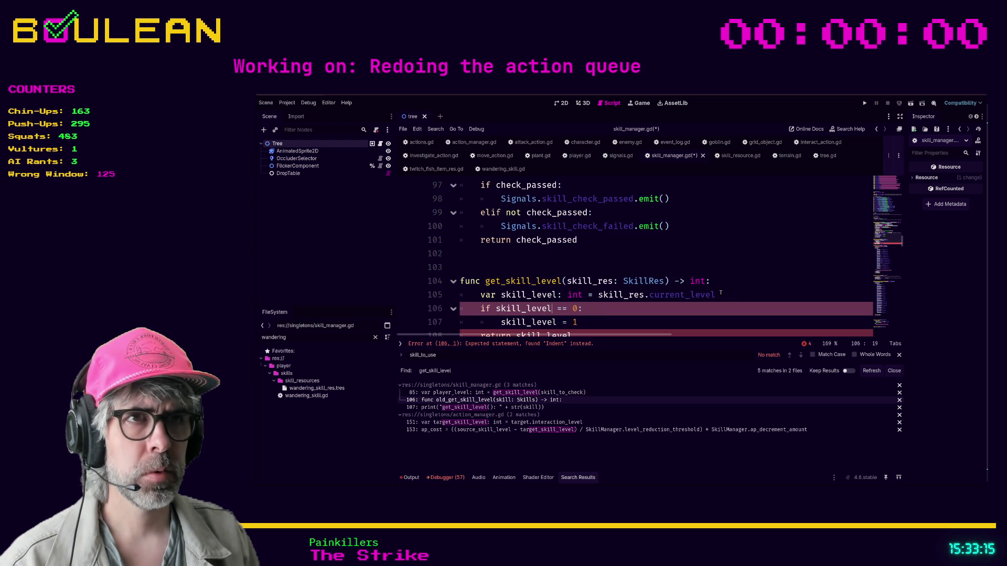
key(Down)
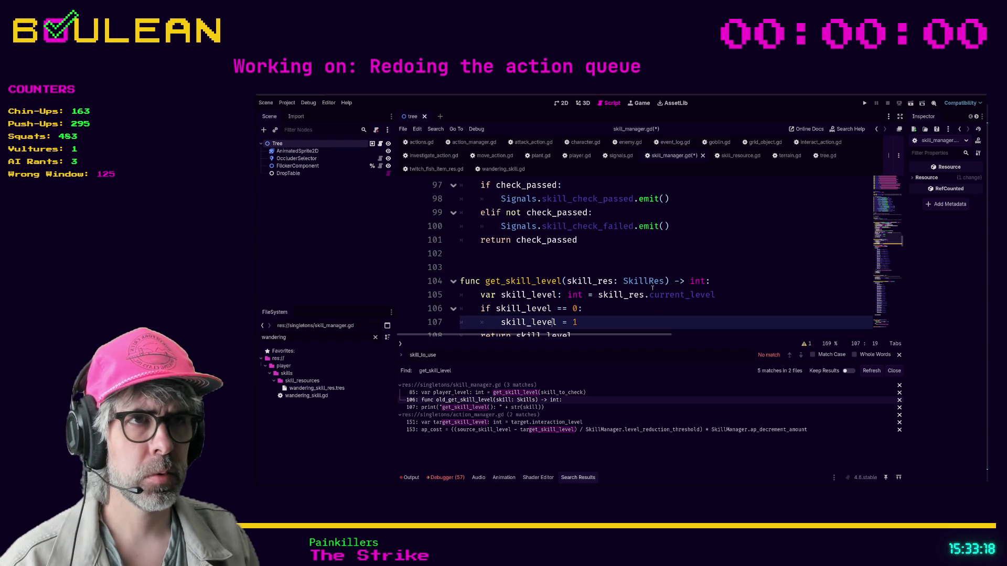
scroll(653, 284, down, 2)
Step: Change the function's return to return skill_level
click(647, 269)
click(516, 268)
key(shift+End)
text(sk)
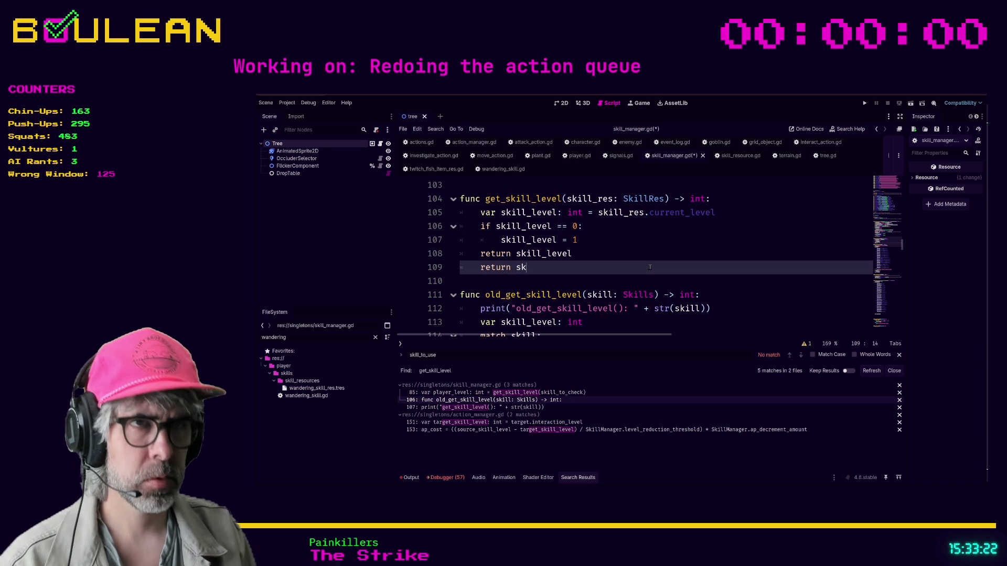
text(ill_level)
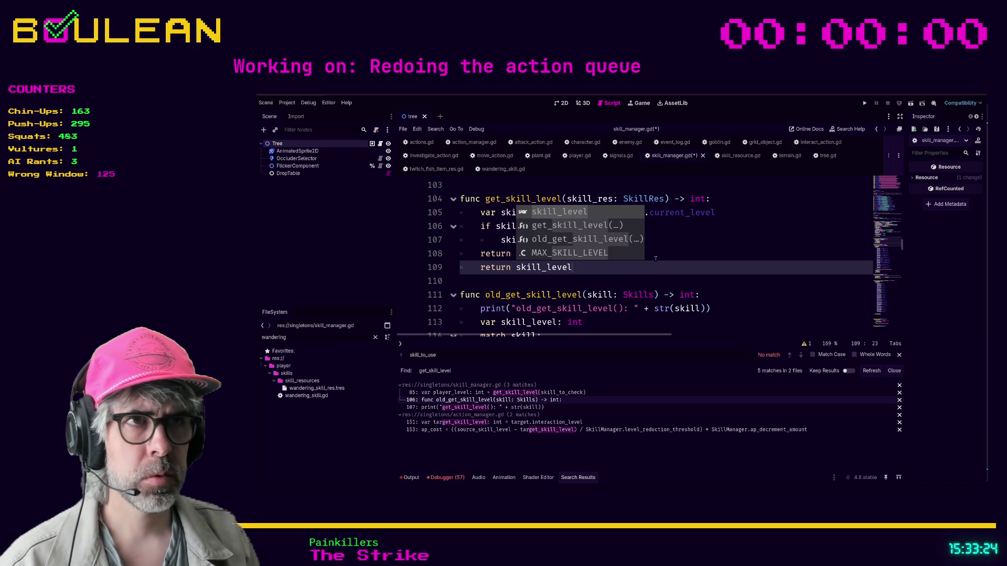
click(629, 281)
key(Return)
Step: Save skill_manager.gd and go to the old_get_skill_level call on line 85
click(560, 283)
key(ctrl+s)
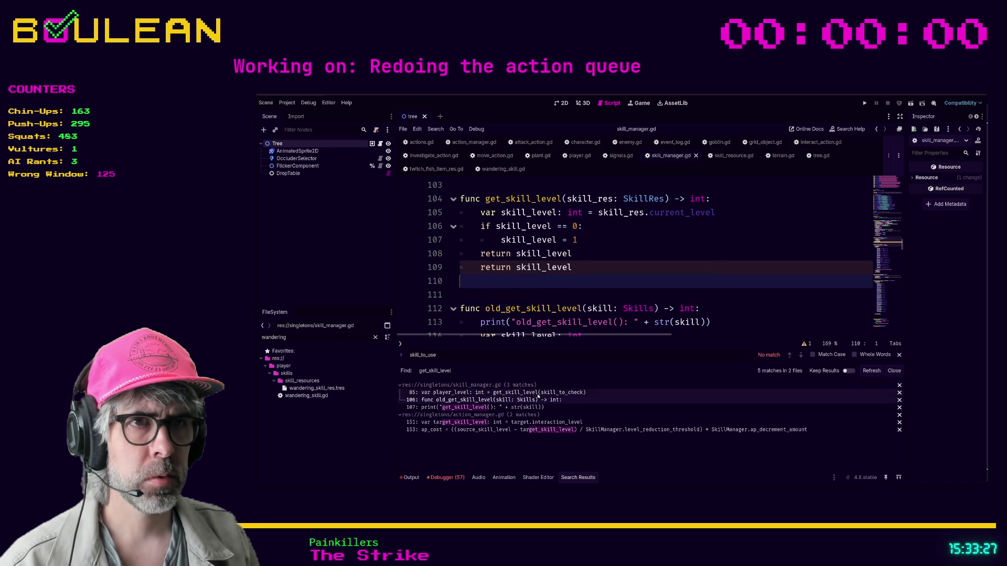
click(538, 394)
scroll(692, 276, up, 1)
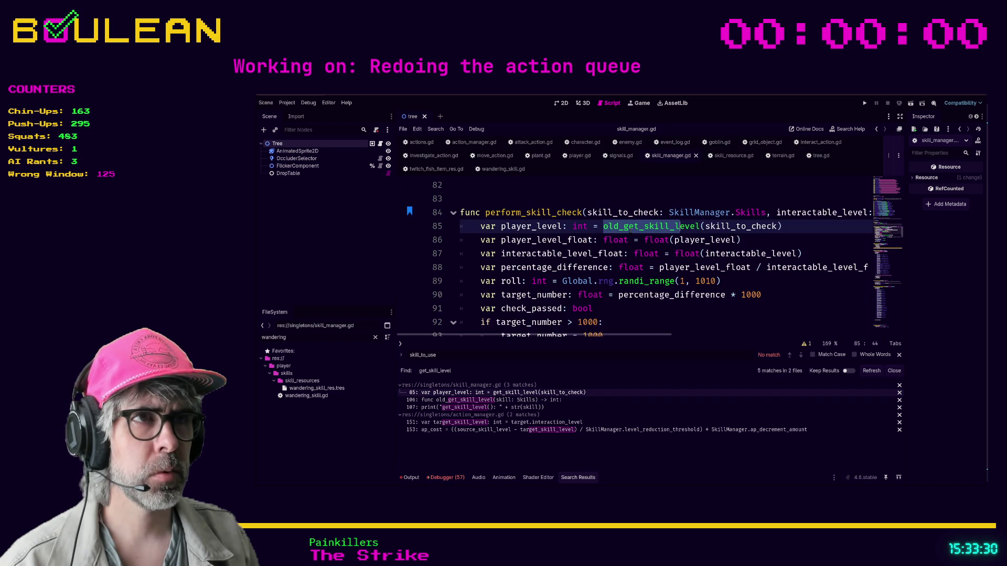
Step: Drop old_ from the line 85 call and change skill_to_check's type to SkillRes
click(624, 227)
key(BackSpace)
key(BackSpace)
key(BackSpace)
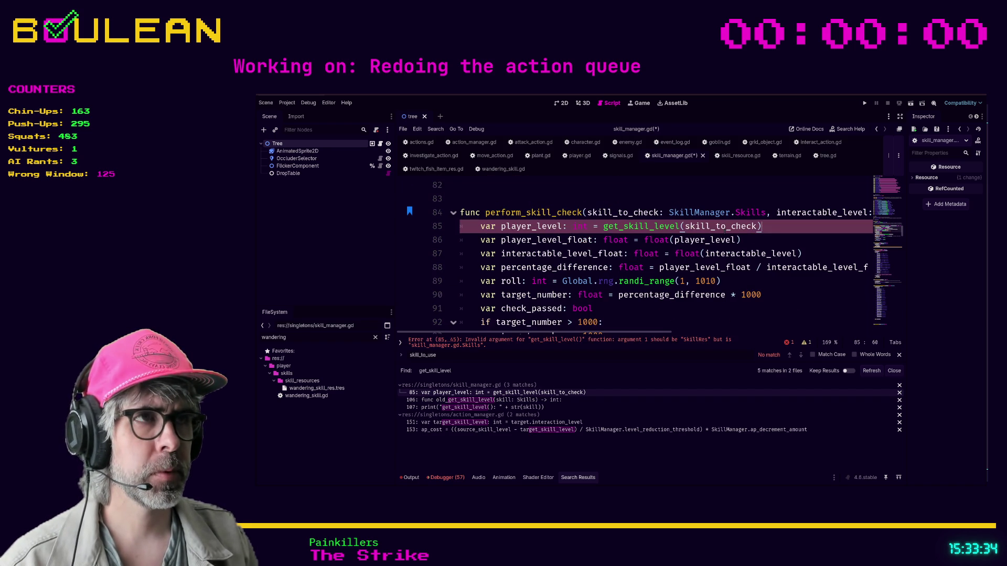
scroll(717, 274, up, 1)
click(669, 254)
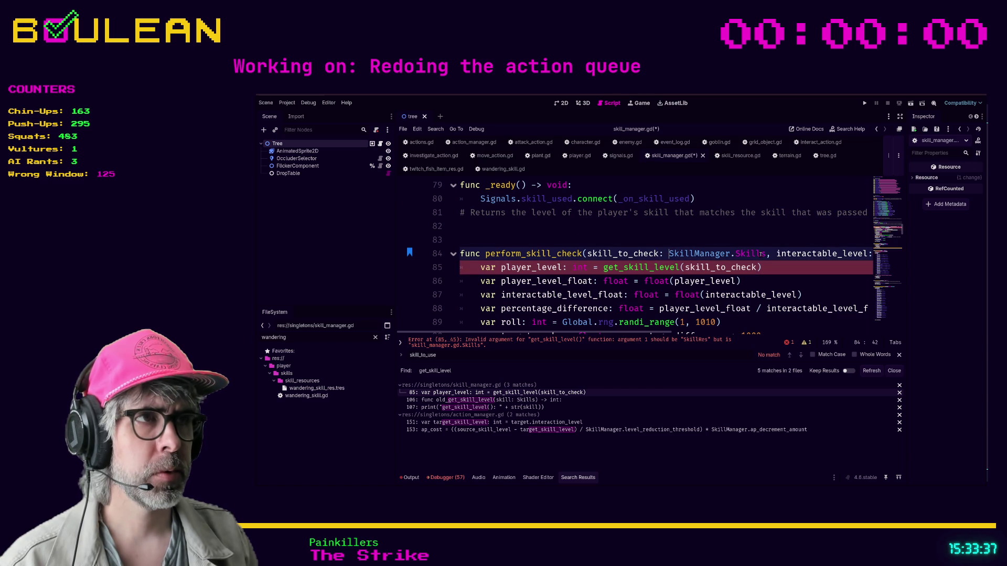
shift+click(765, 254)
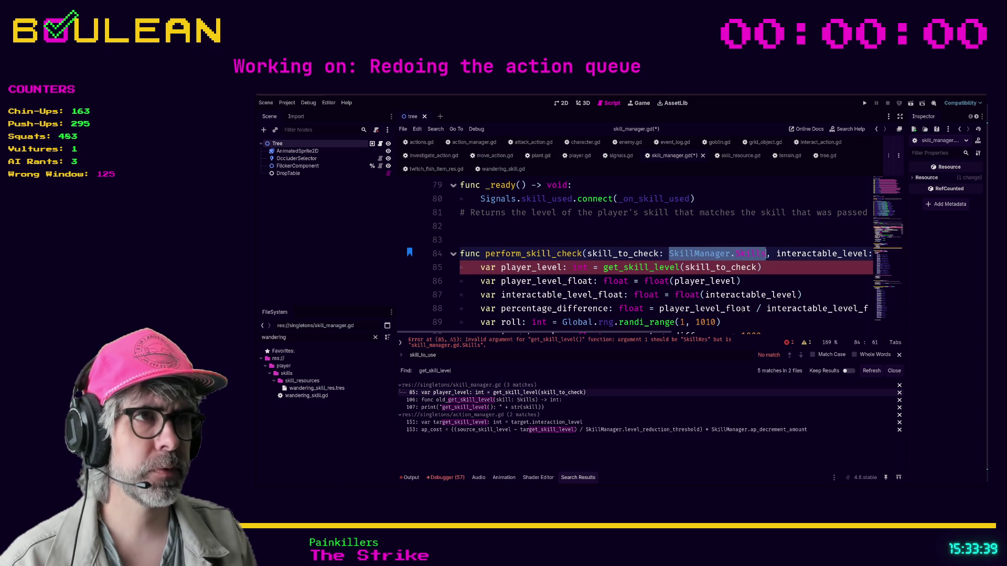
text(Skill)
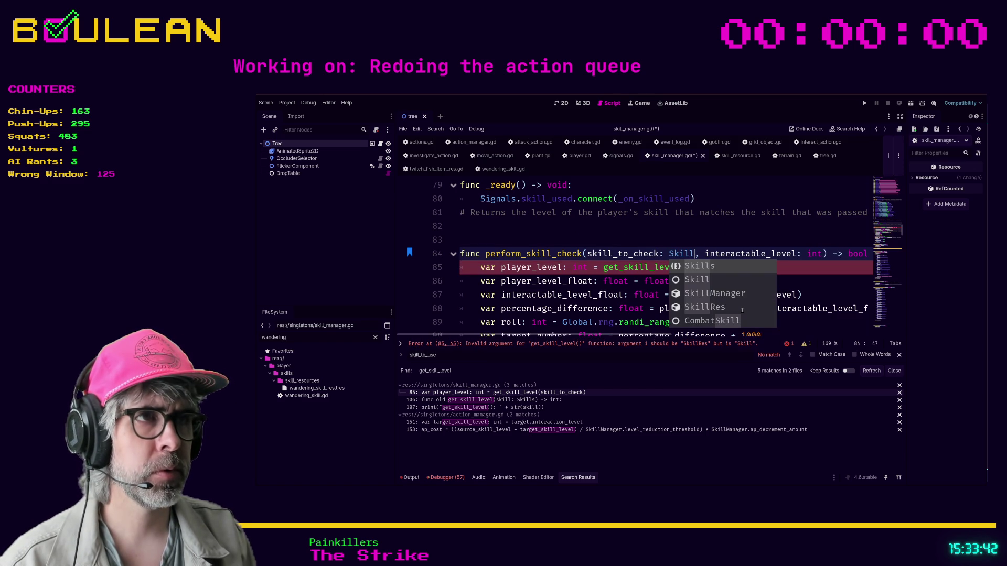
text(Res)
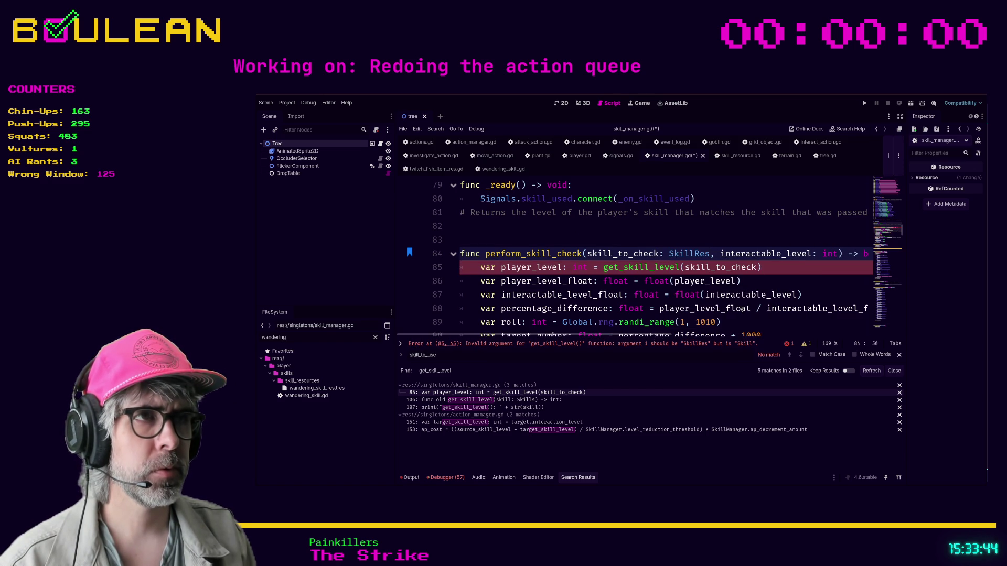
click(742, 282)
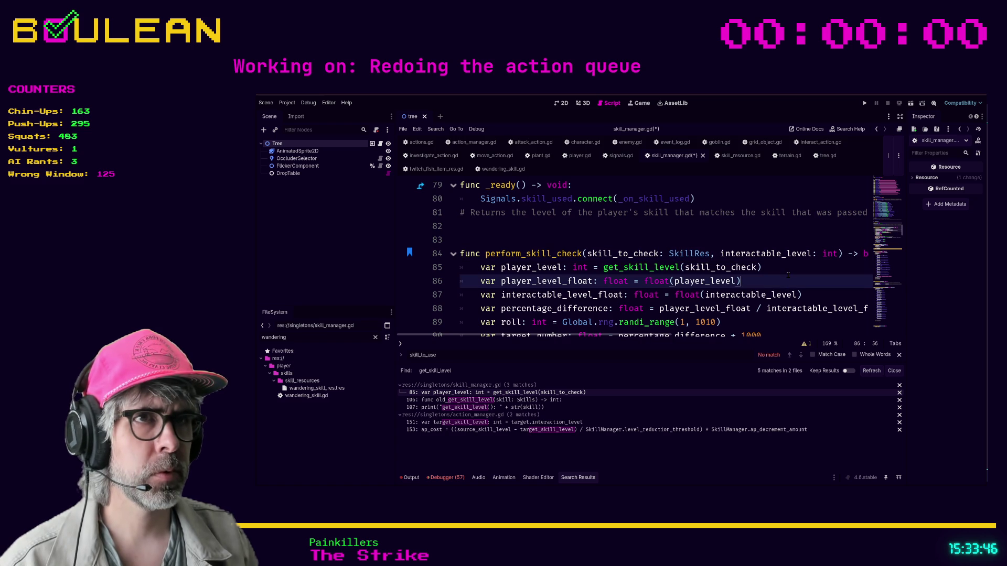
Step: Save skill_manager.gd with the new SkillRes parameter type
scroll(787, 273, up, 1)
scroll(788, 274, down, 2)
scroll(681, 278, up, 1)
key(Down)
key(Down)
key(Down)
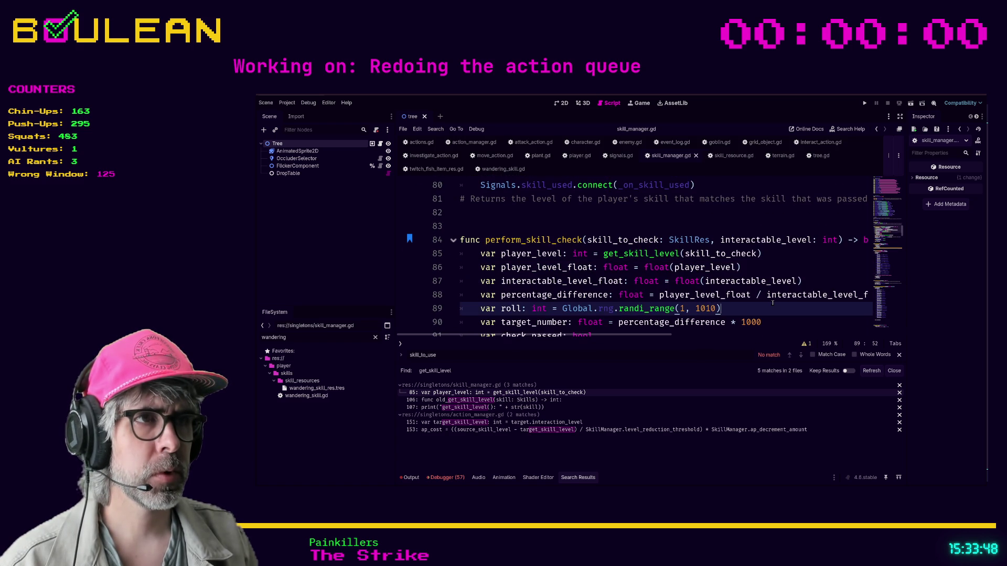
key(ctrl+s)
scroll(622, 281, down, 1)
scroll(622, 281, down, 3)
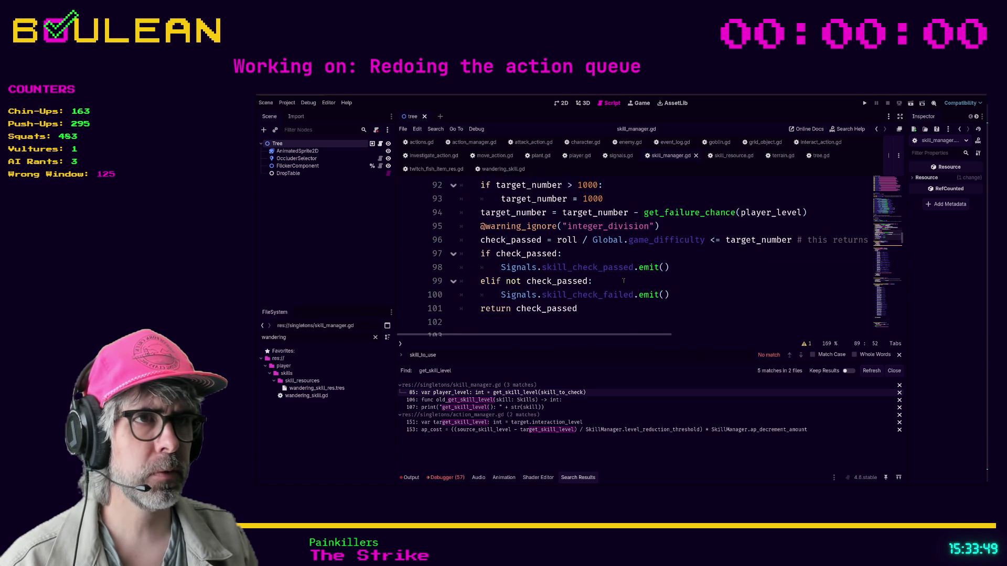
click(701, 292)
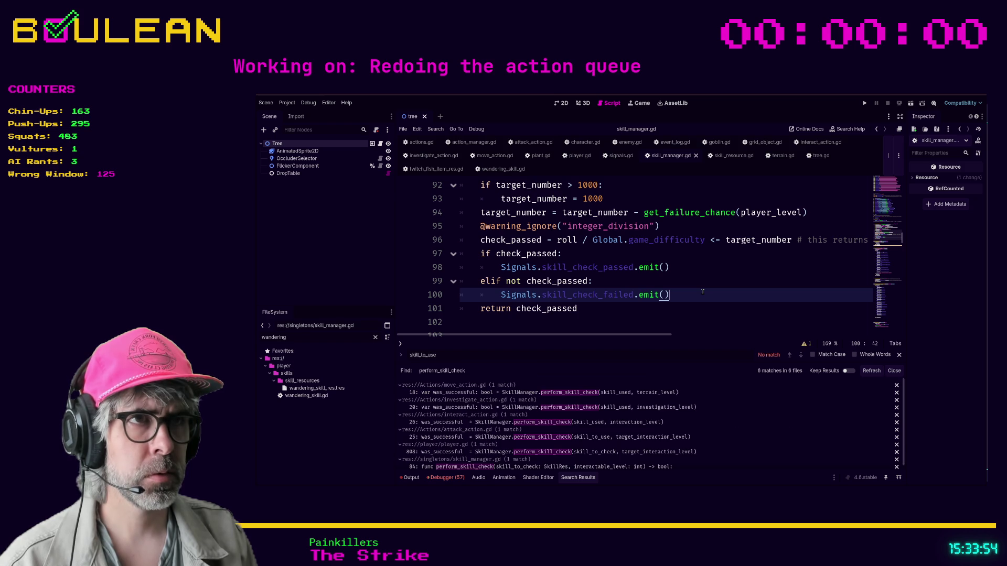
Step: Open the perform_skill_check call in move_action.gd and read through lines 18-26
click(580, 393)
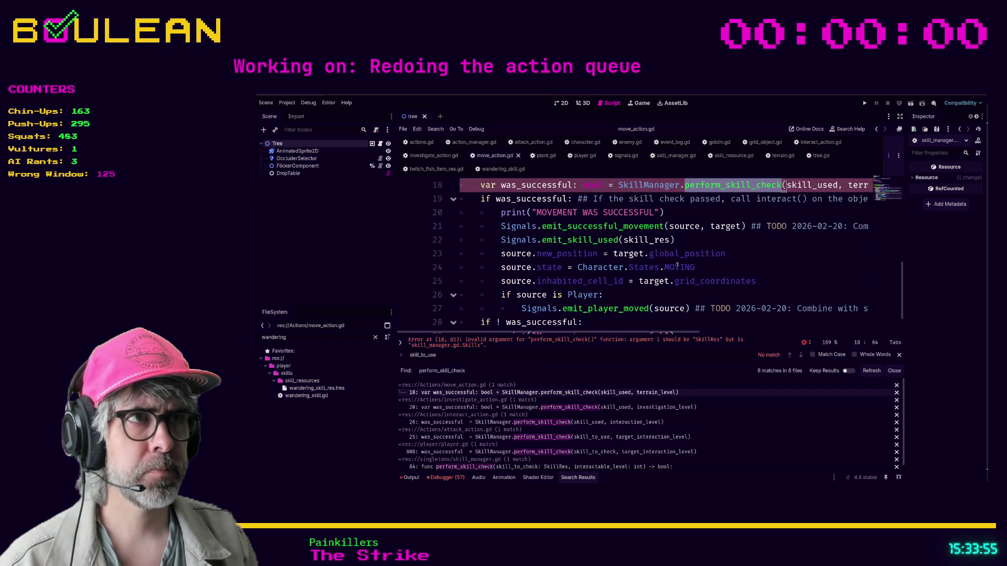
click(784, 264)
scroll(783, 264, down, 1)
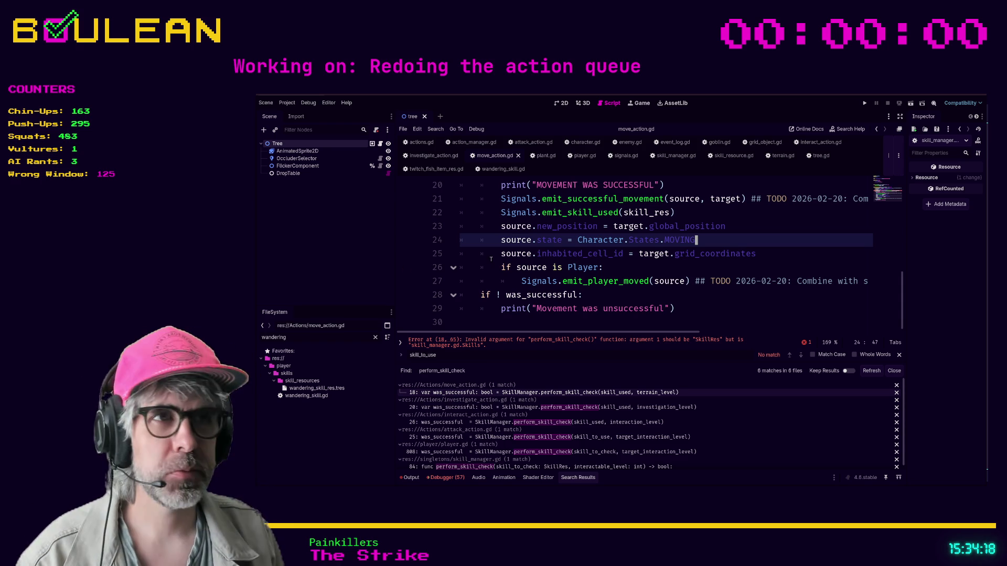
click(639, 263)
scroll(691, 269, up, 2)
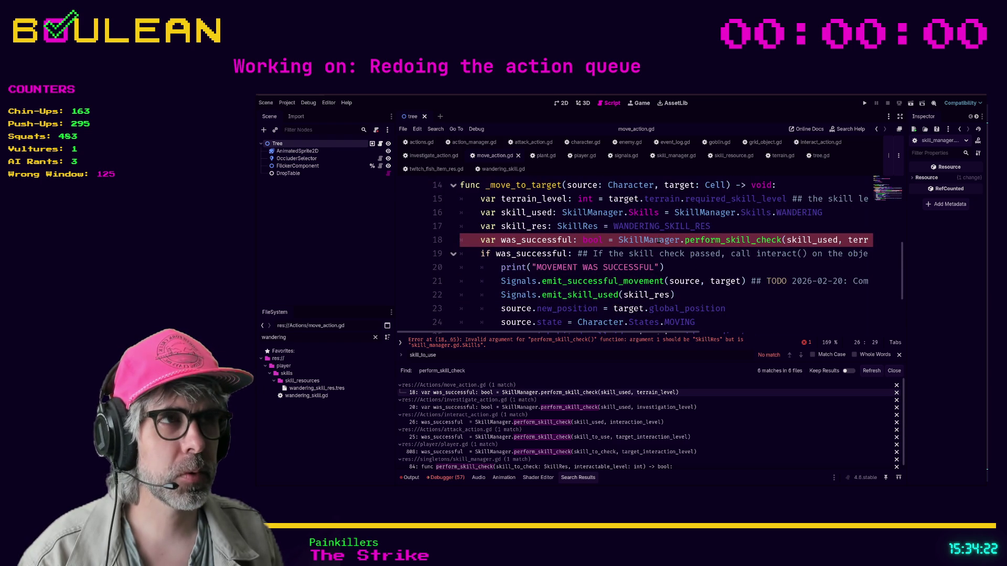
Step: Change line 18's skill_used argument to skill_res and save move_action.gd
click(836, 240)
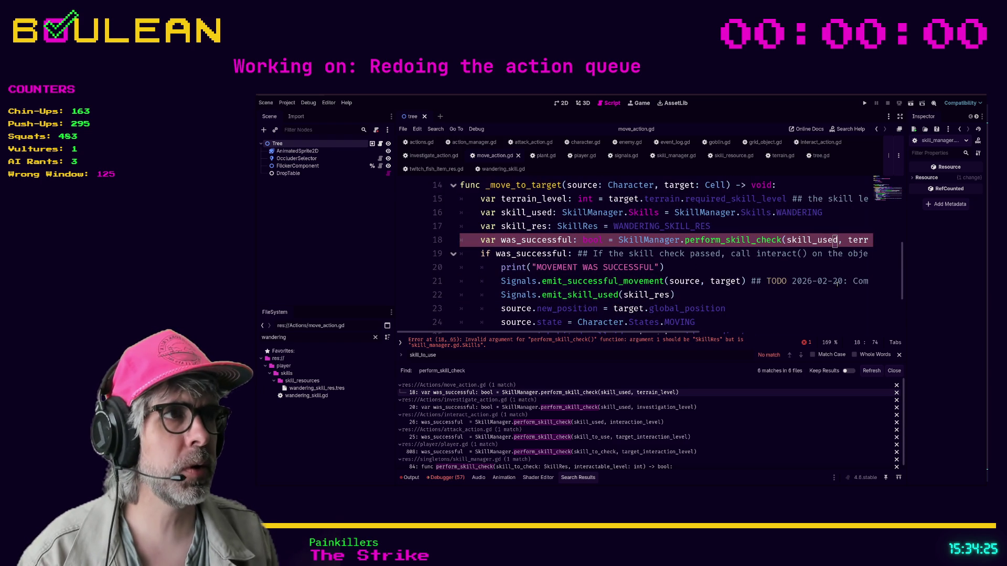
key(Left)
key(Left)
key(Left)
key(Right)
key(Right)
key(Right)
key(Delete)
key(Delete)
key(Delete)
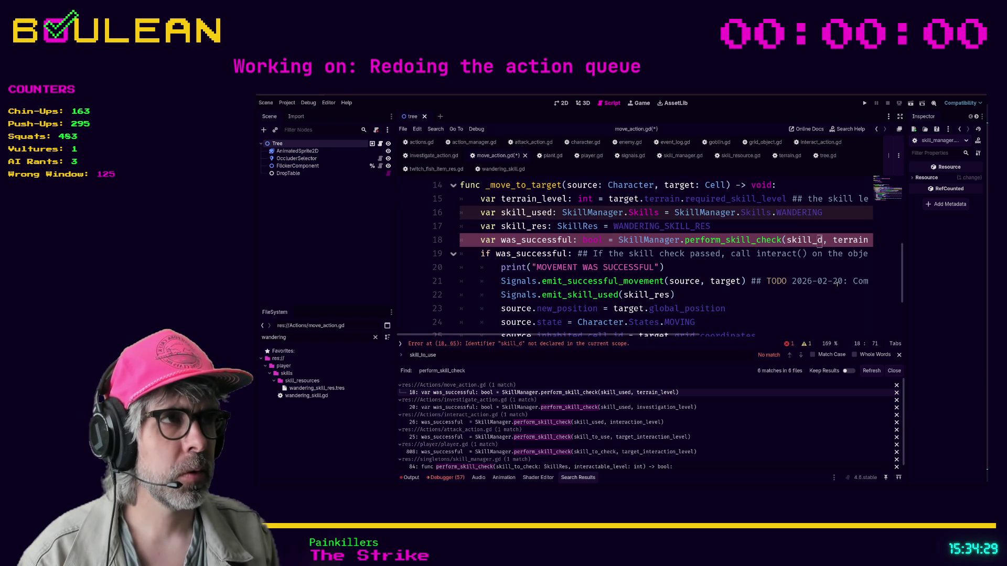
key(Delete)
text(res)
click(763, 266)
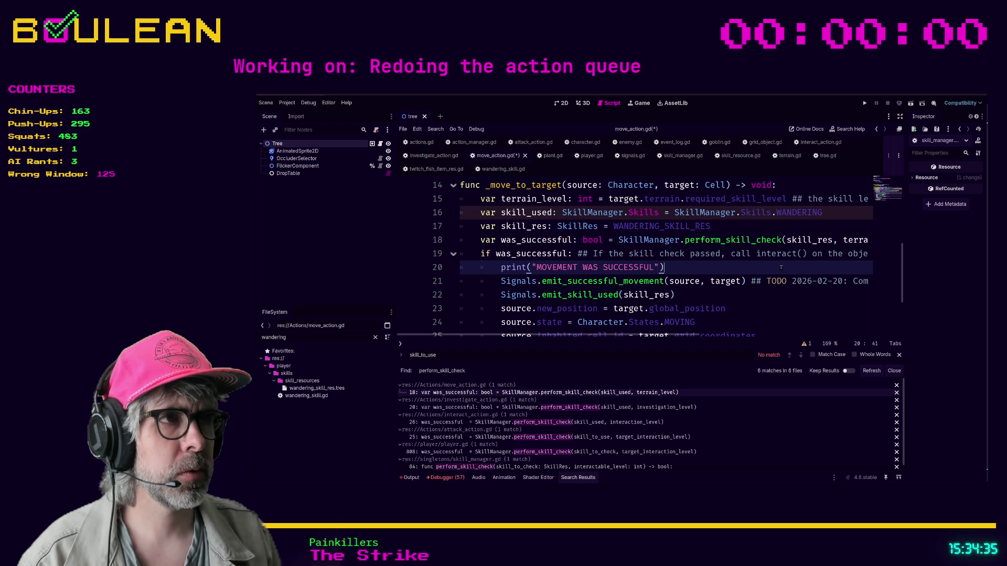
click(782, 297)
key(ctrl+s)
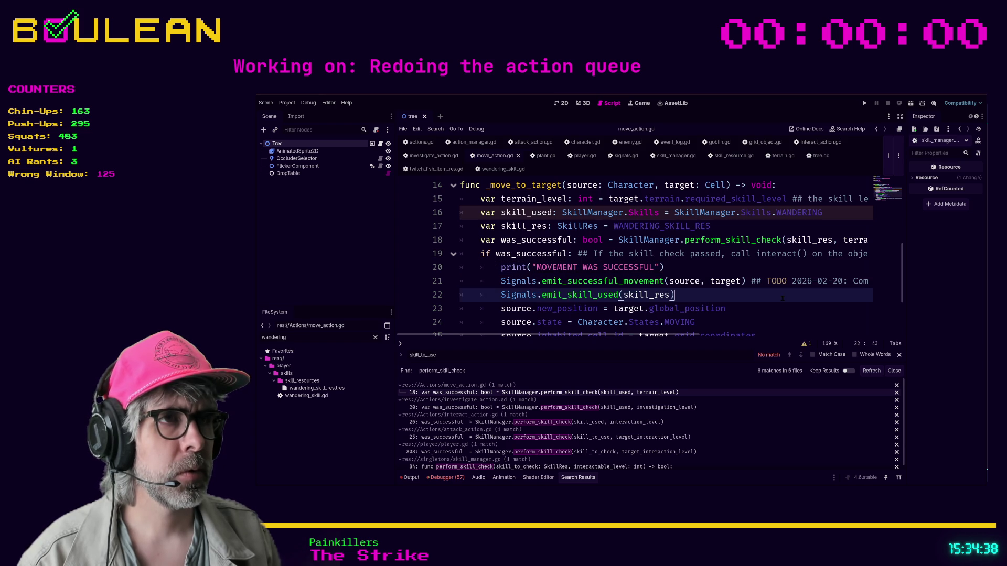
Step: Select the corrected line 18 perform_skill_check call for copying
scroll(782, 298, down, 2)
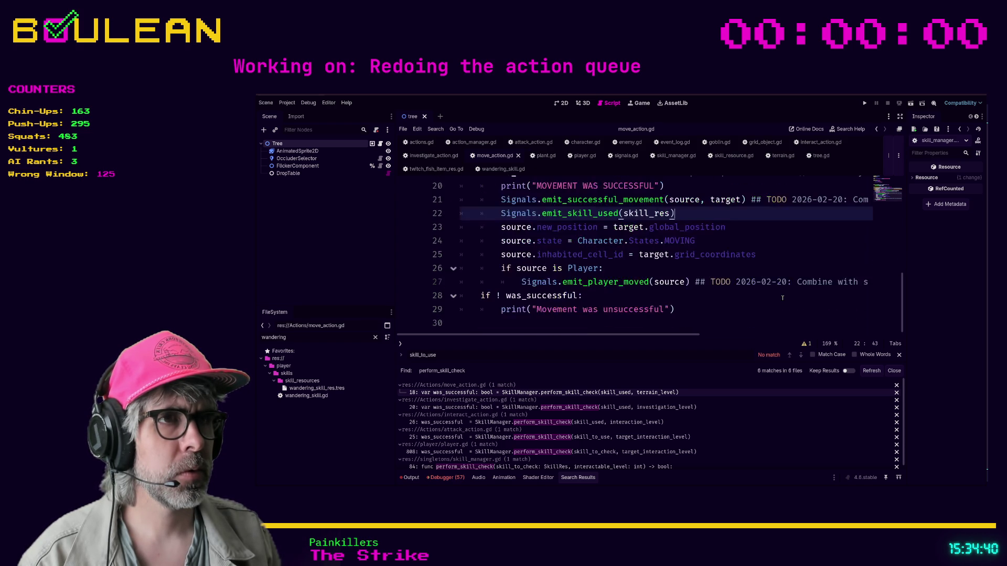
scroll(782, 298, up, 2)
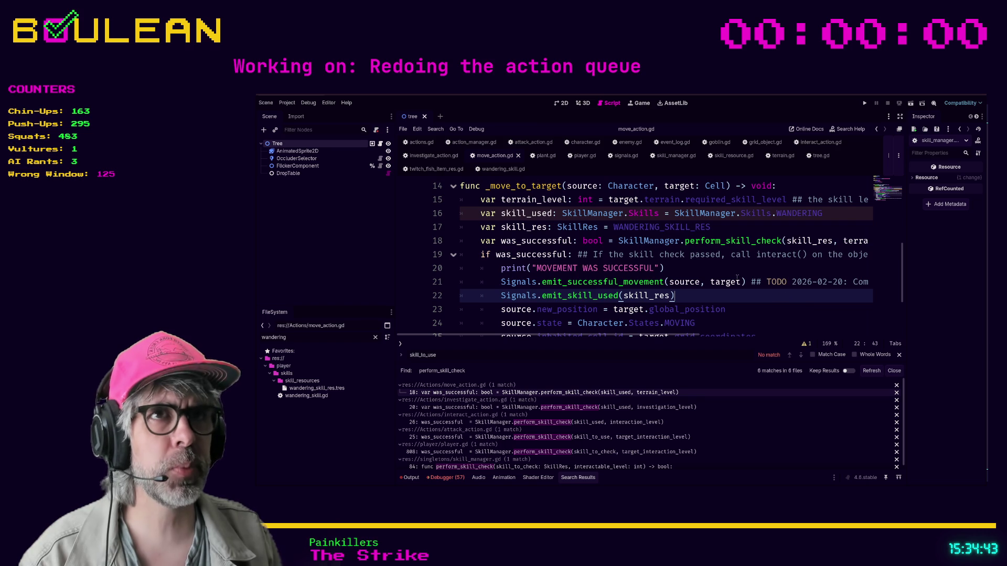
drag(734, 241, 734, 243)
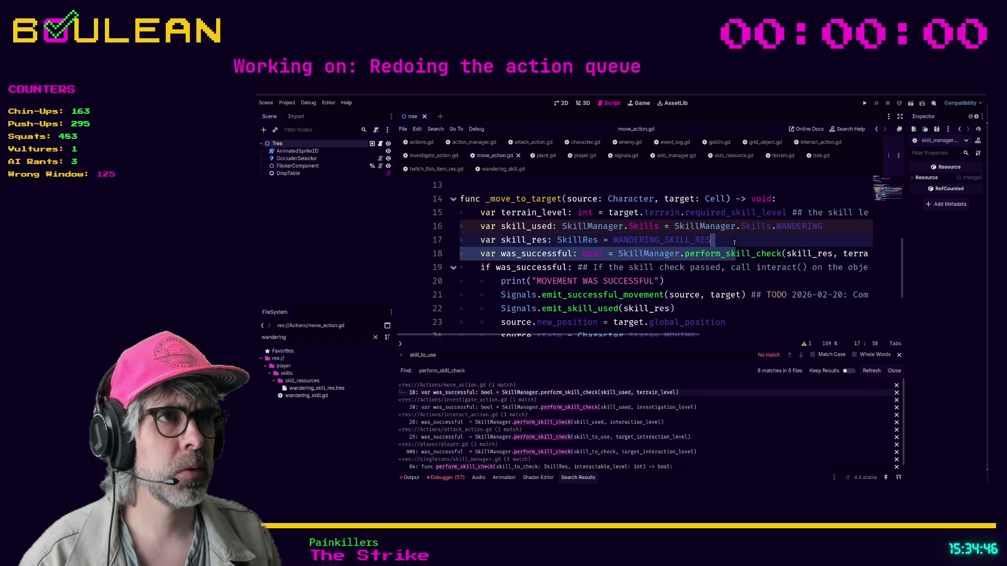
click(655, 255)
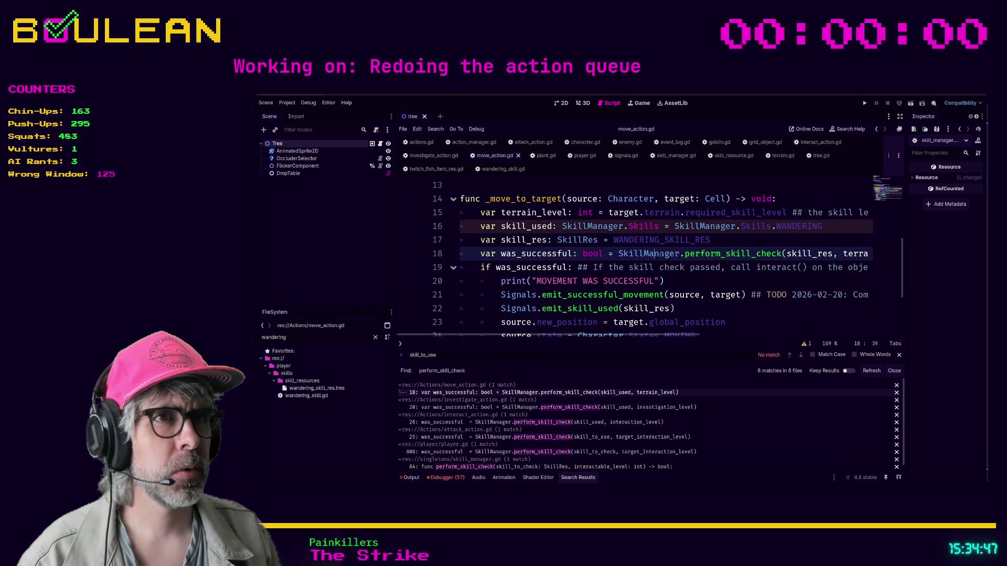
triple_click(663, 255)
key(ctrl+c)
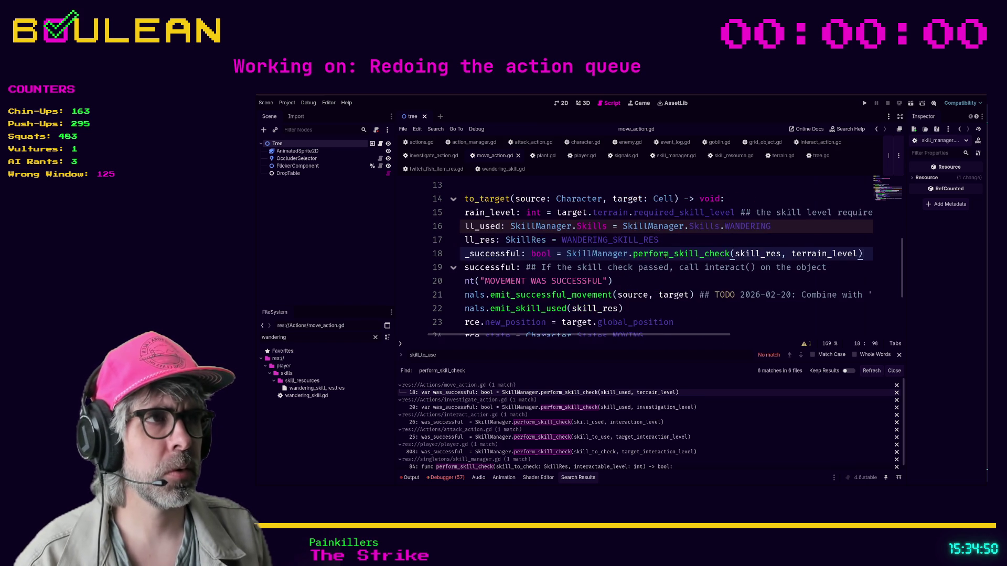
key(shift+Home)
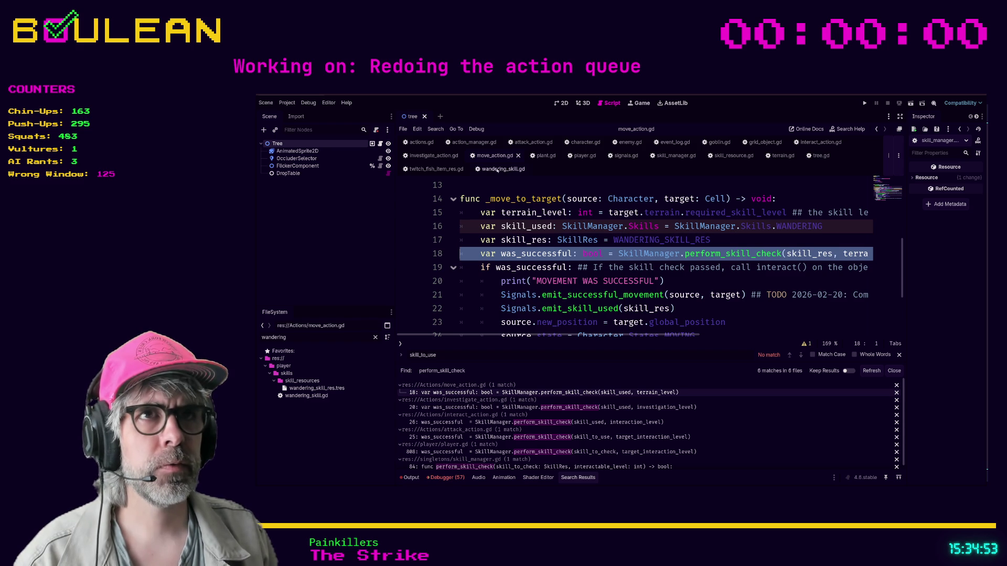
click(438, 156)
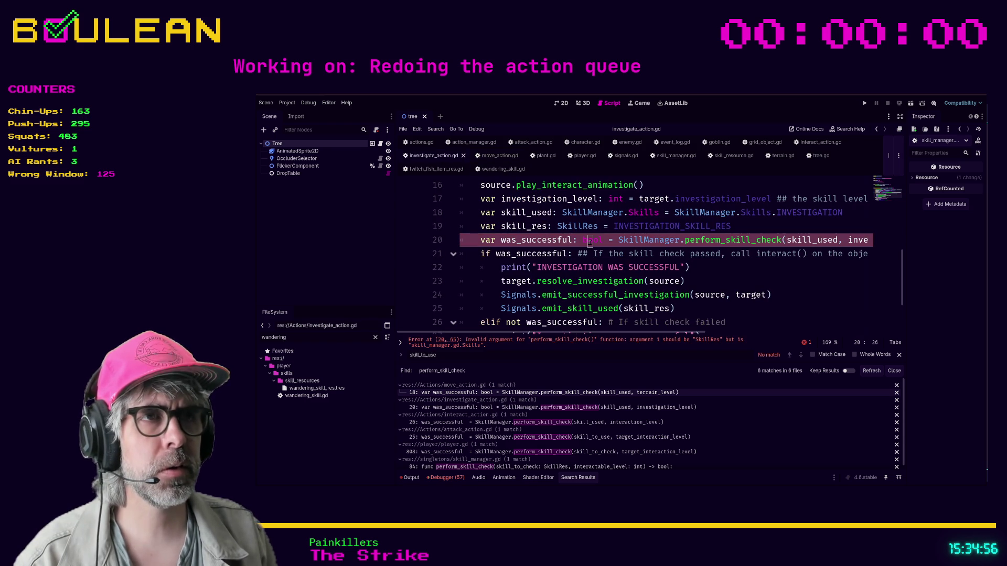
Step: Try pasting the corrected call over investigate_action.gd line 20, then undo it
triple_click(590, 241)
key(ctrl+v)
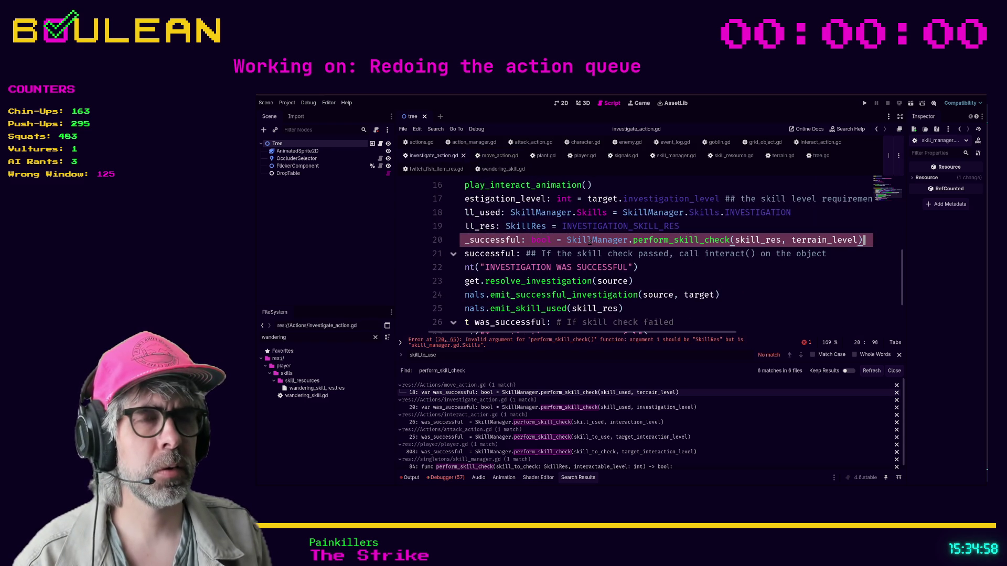
key(Home)
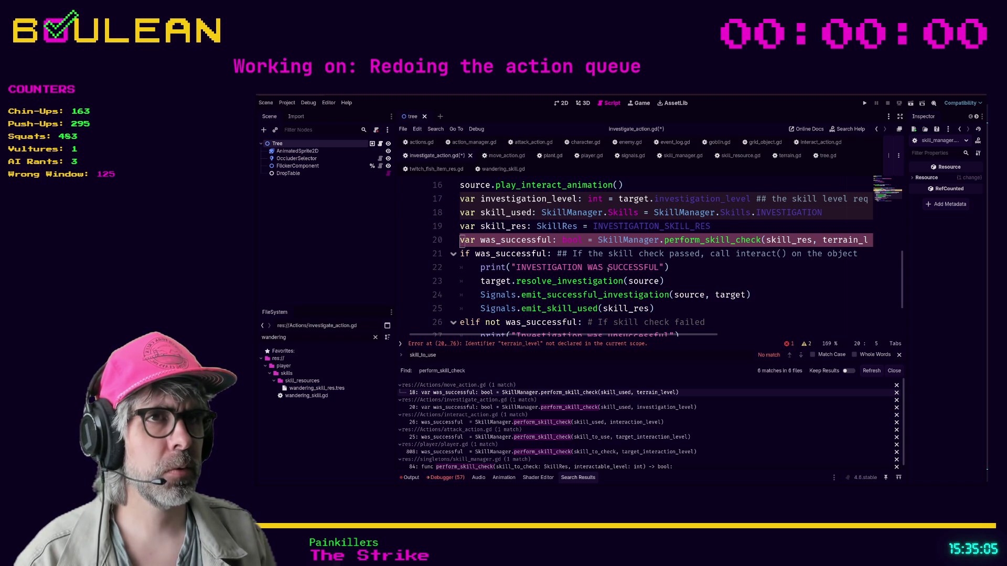
key(ctrl+z)
key(ctrl+z)
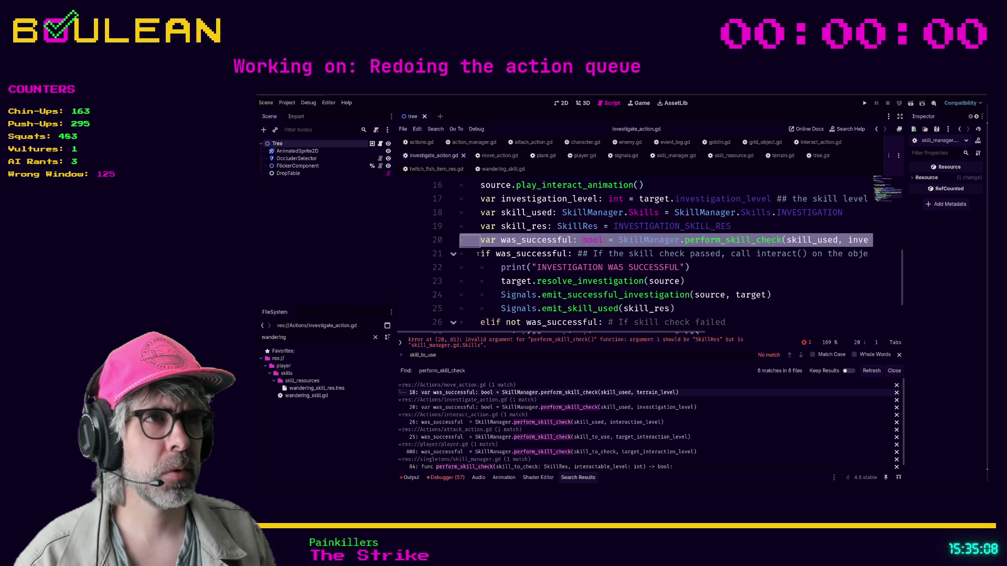
Step: Change line 20's skill_used to skill_res, save investigate_action.gd, and navigate back to move_action.gd
click(838, 240)
key(BackSpace)
key(BackSpace)
key(BackSpace)
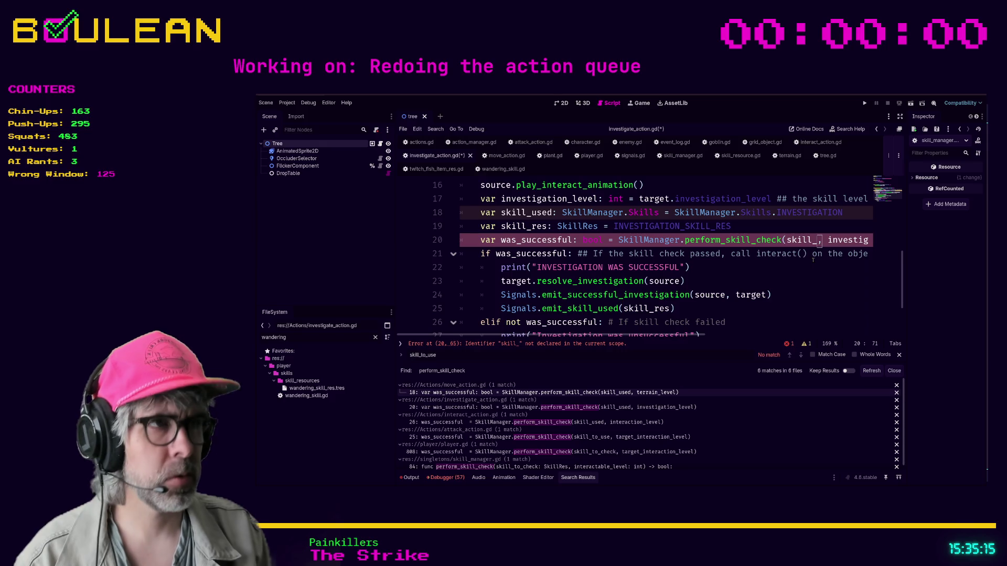
text(res)
click(731, 266)
key(ctrl+s)
key(alt+Left)
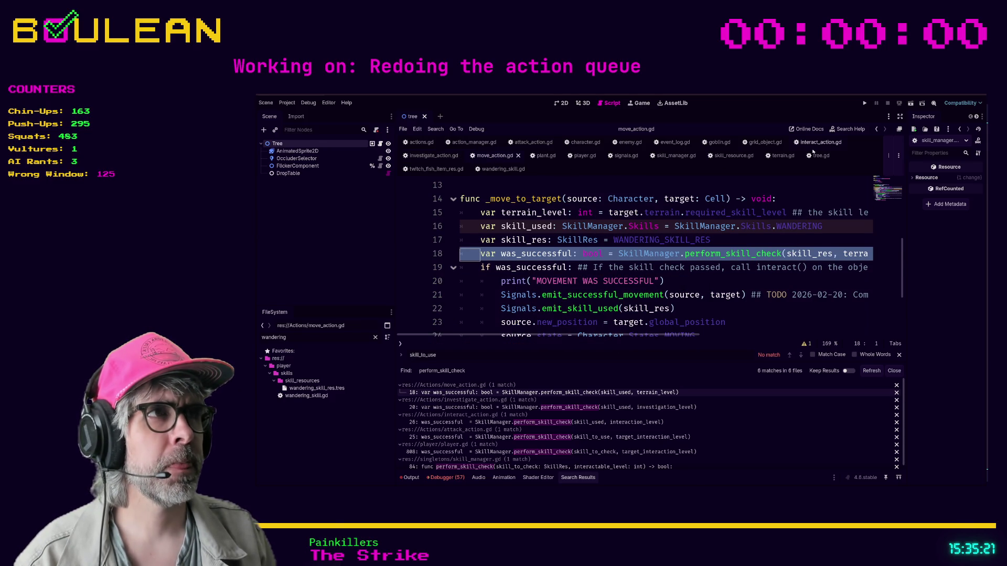
key(alt+Left)
Step: In interact_action.gd, pass skill_res instead of skill_used, delete the skill_used declaration, and save
click(793, 239)
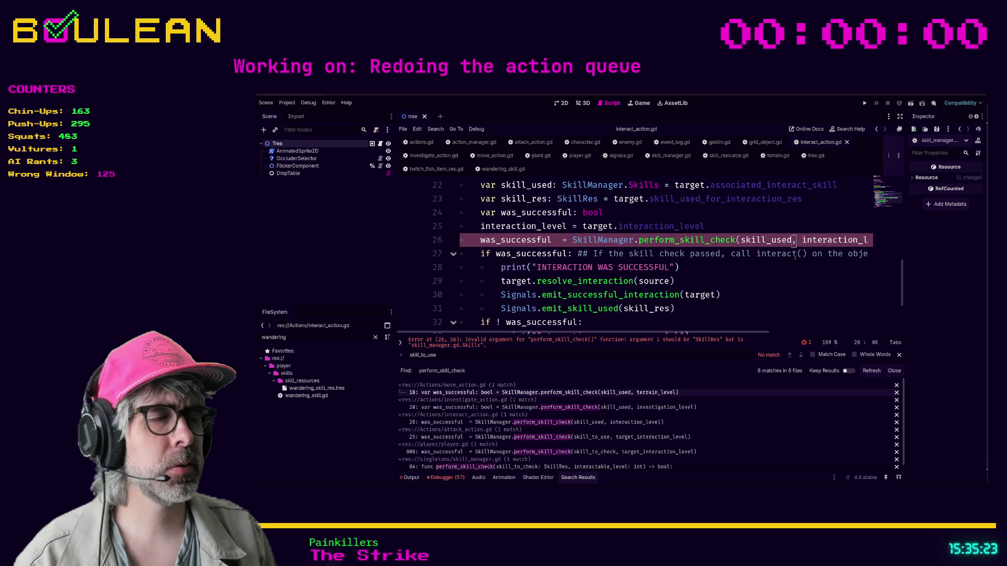
key(BackSpace)
key(BackSpace)
key(BackSpace)
text(res)
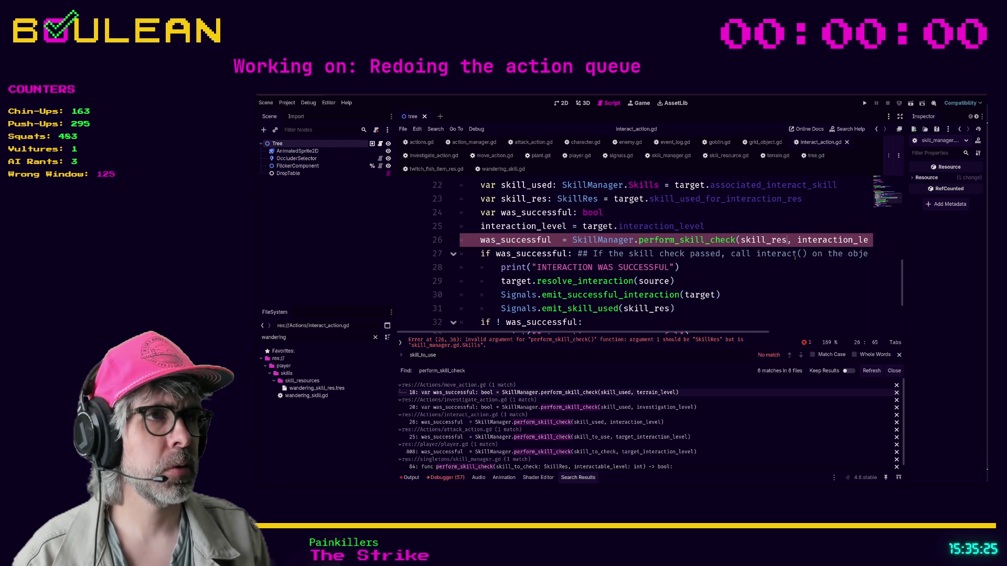
click(754, 266)
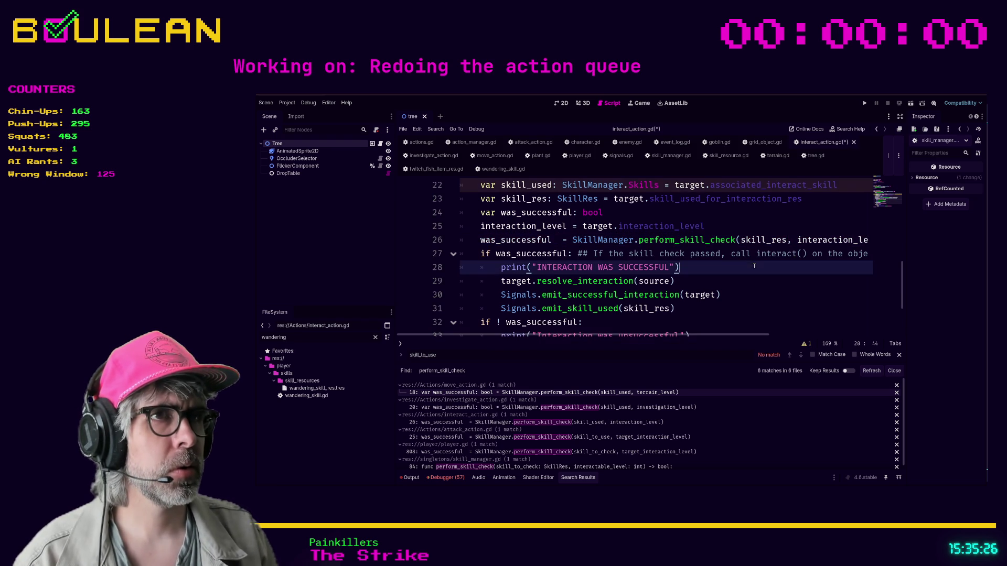
click(624, 185)
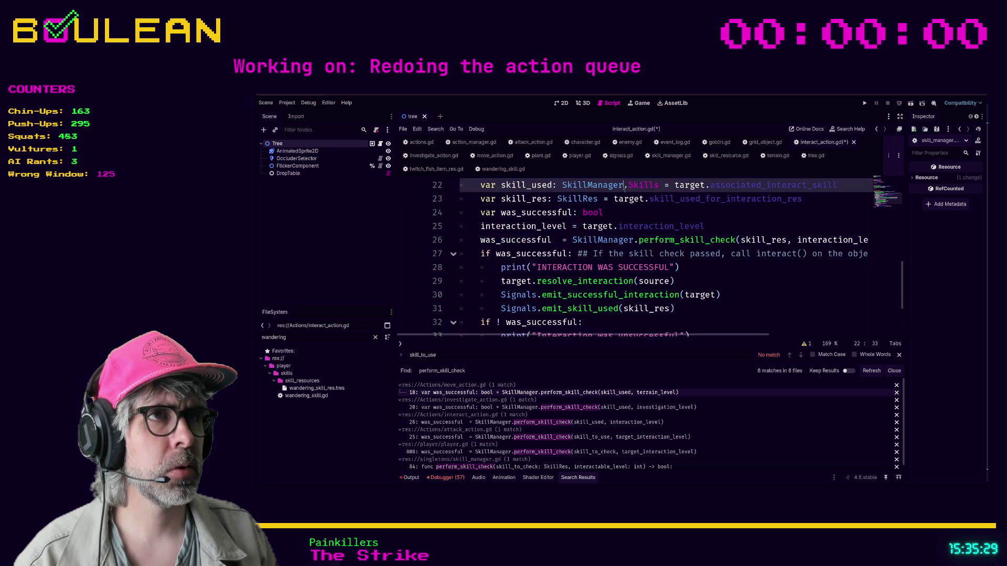
key(Escape)
key(ctrl+shift+k)
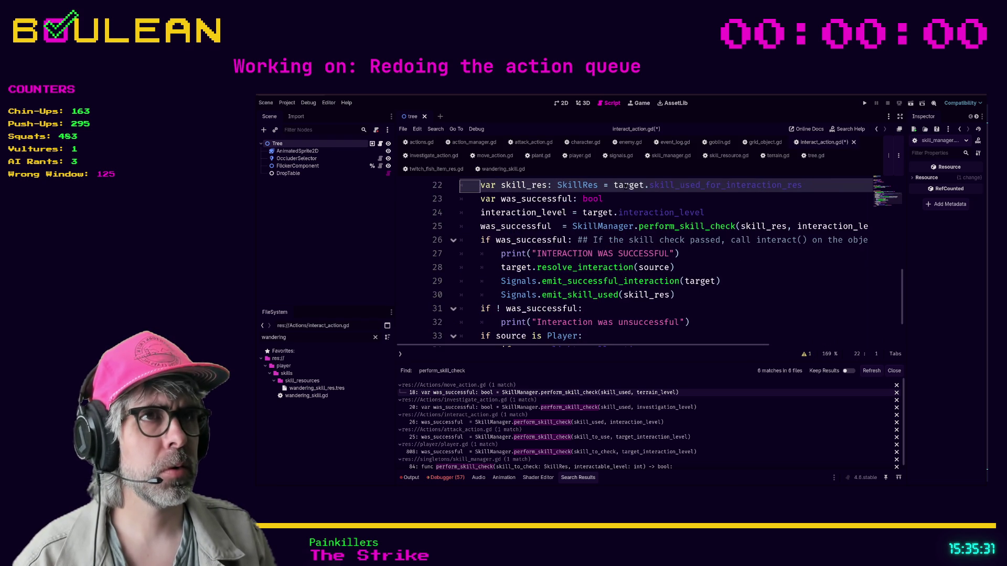
click(635, 199)
key(ctrl+s)
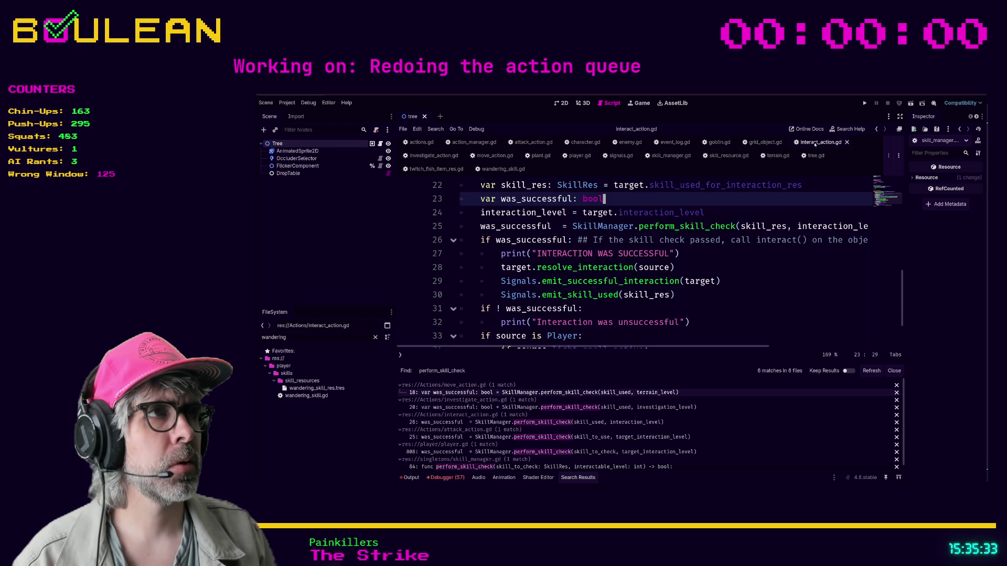
Step: Delete the unused skill_used declarations from investigate_action.gd and move_action.gd
click(434, 155)
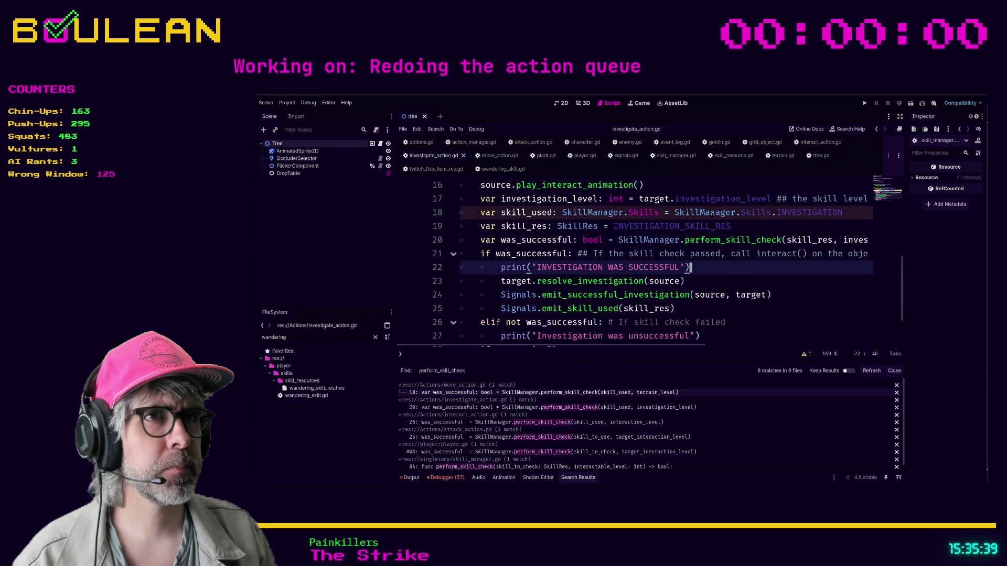
click(614, 213)
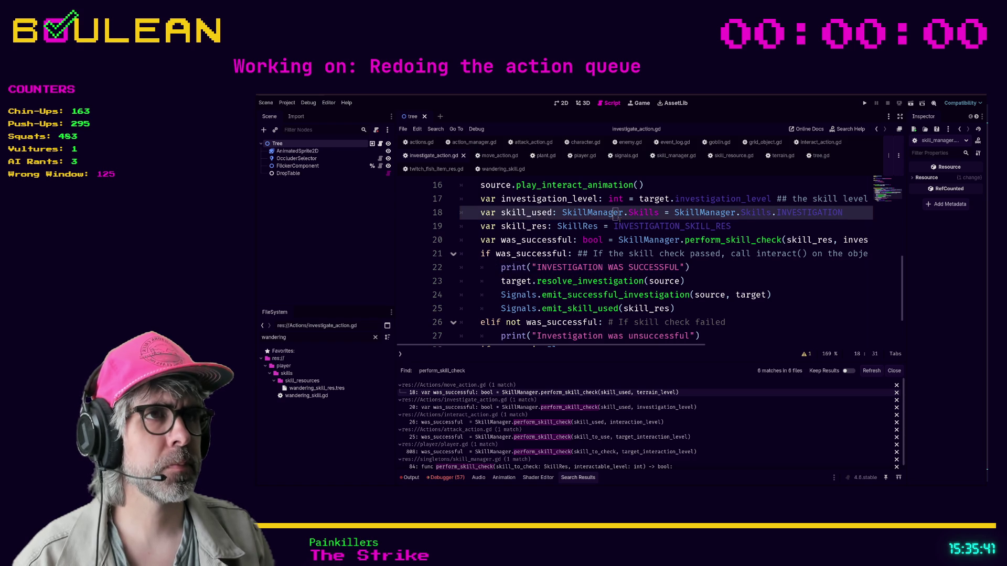
key(ctrl+shift+k)
click(747, 259)
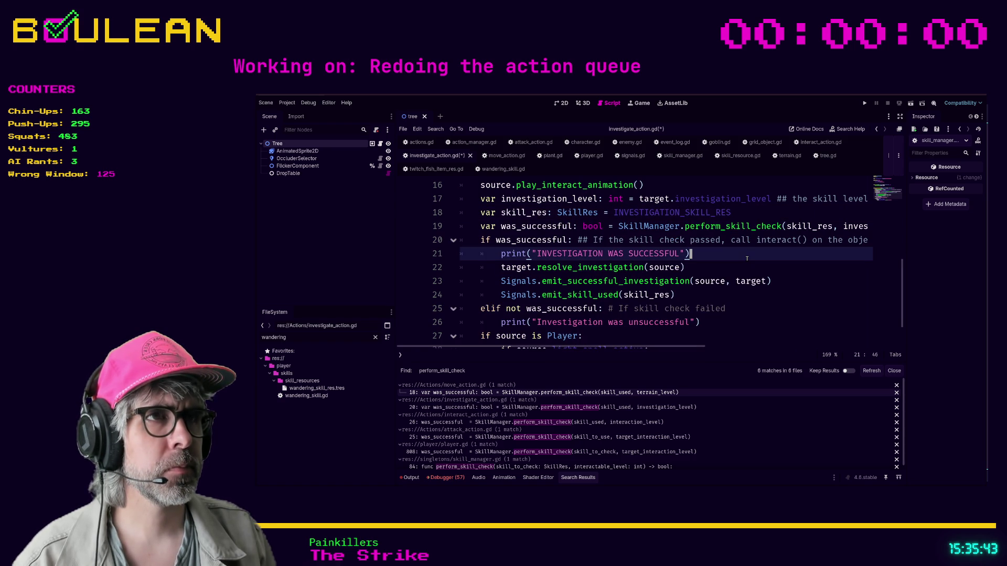
click(501, 156)
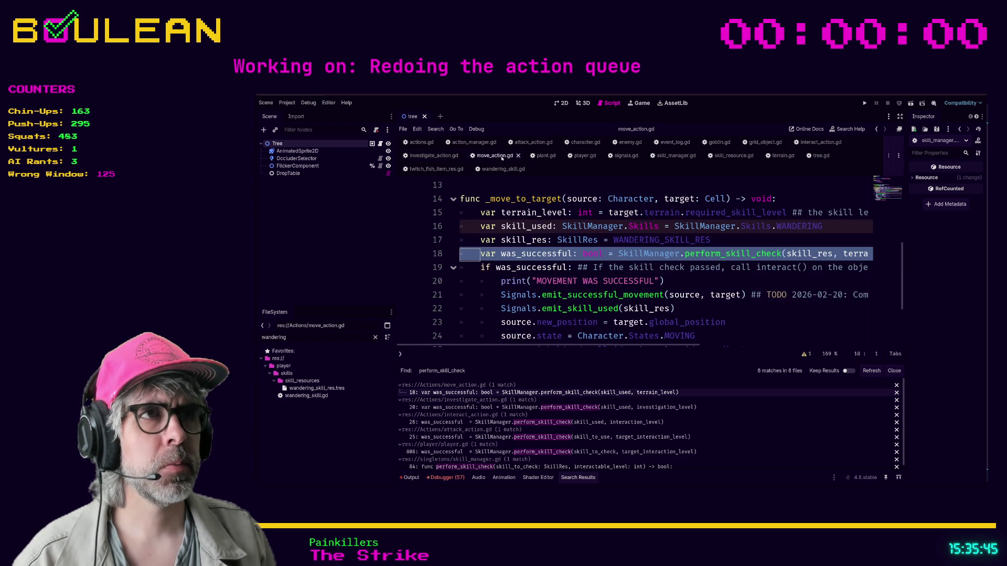
click(826, 226)
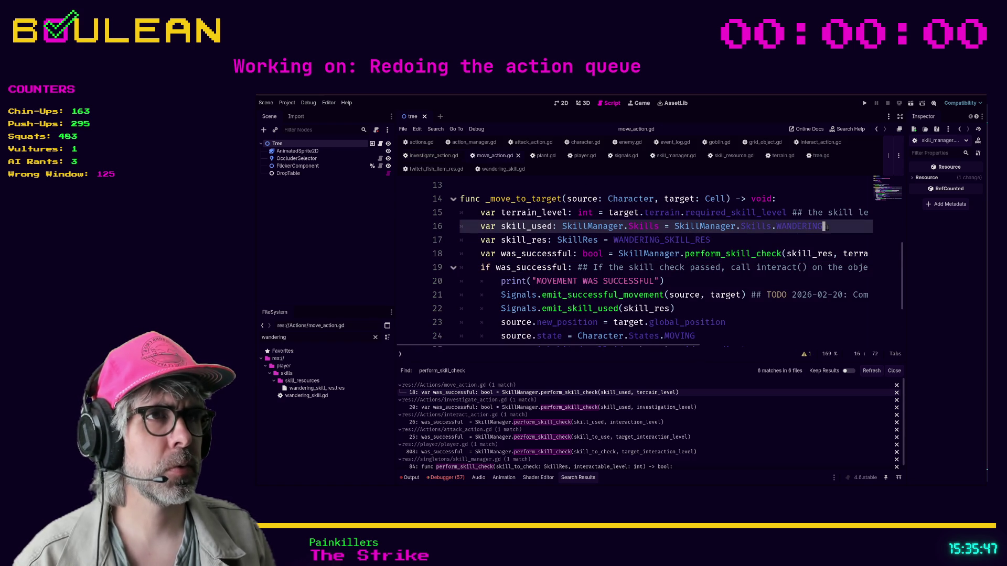
key(ctrl+shift+k)
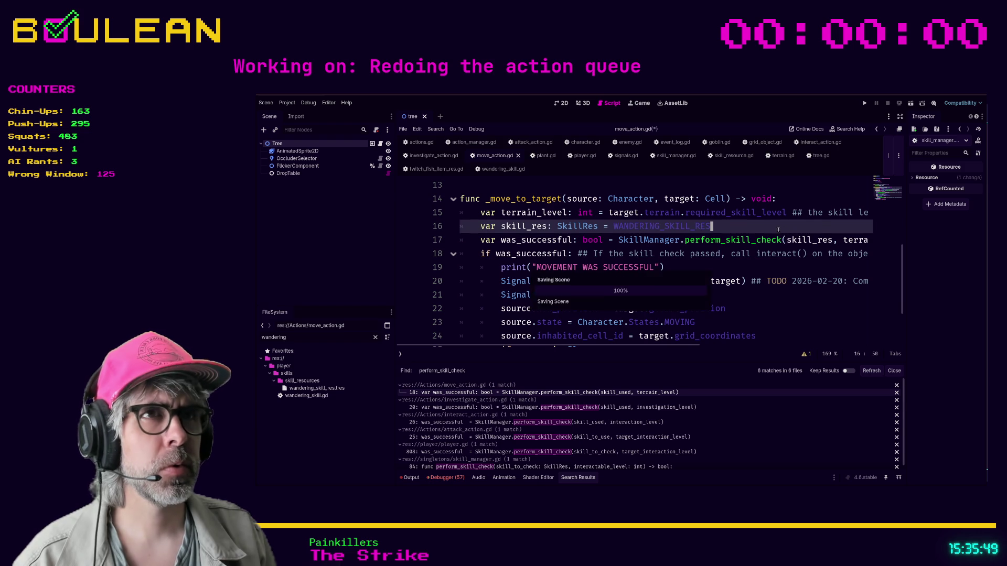
click(786, 227)
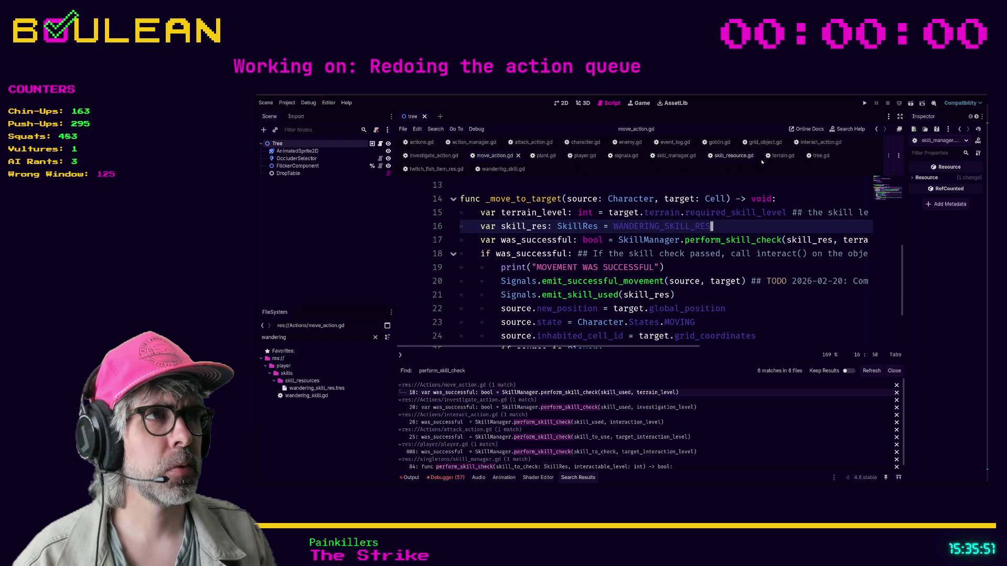
click(496, 169)
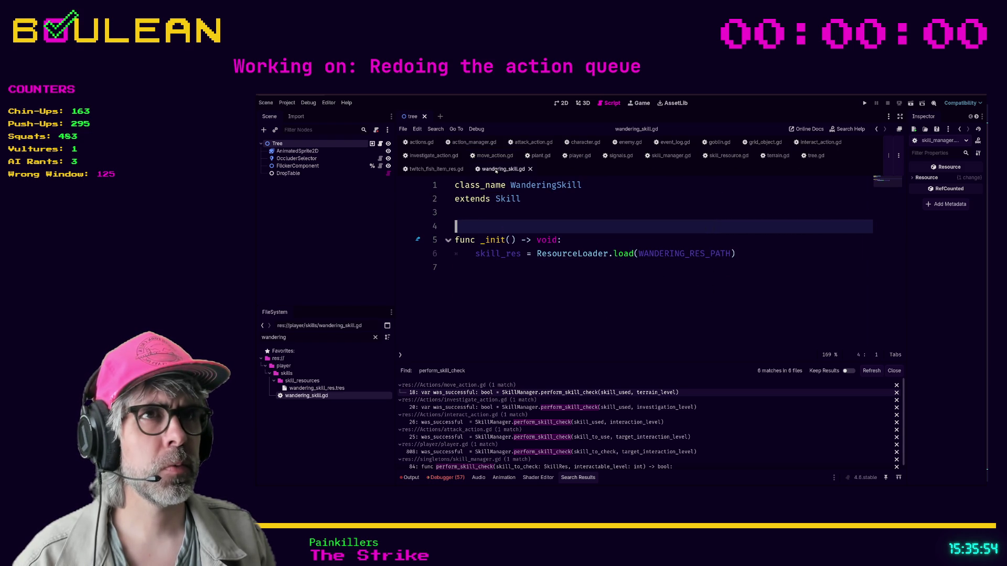
click(530, 169)
Step: In attack_action.gd, delete the skill_to_use declaration on line 19
click(524, 437)
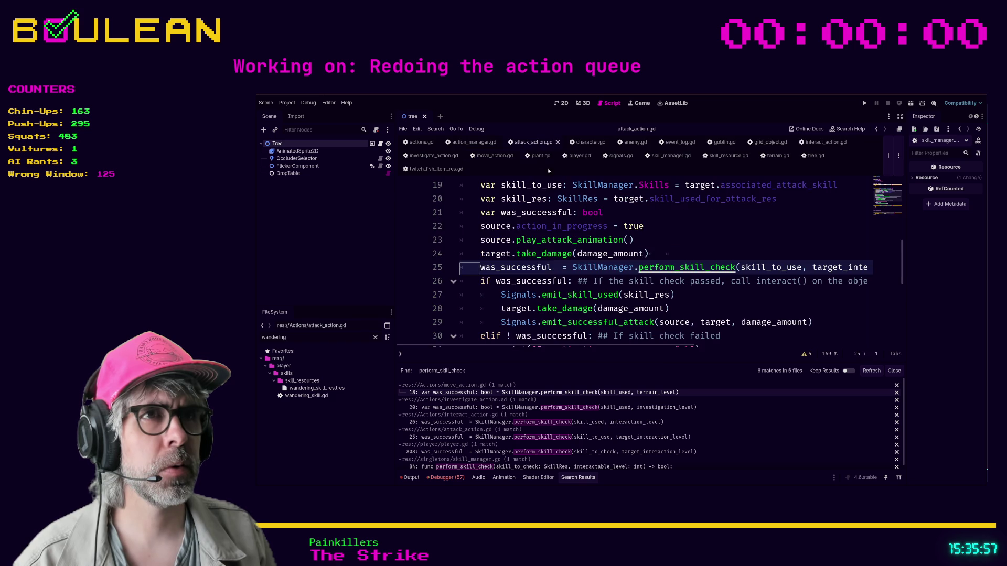
scroll(693, 249, up, 2)
scroll(692, 248, up, 1)
scroll(692, 249, down, 2)
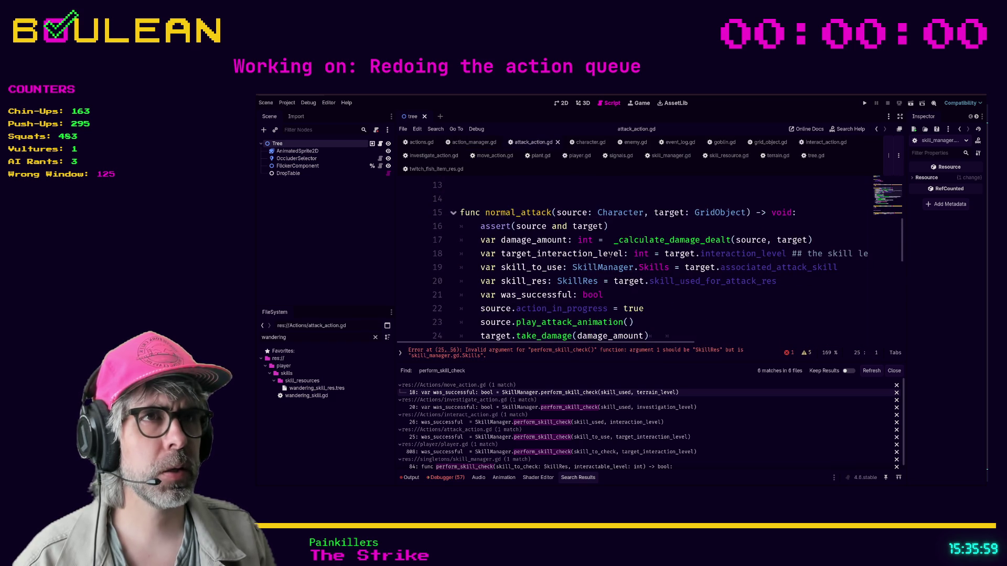
scroll(610, 254, up, 3)
scroll(577, 265, down, 3)
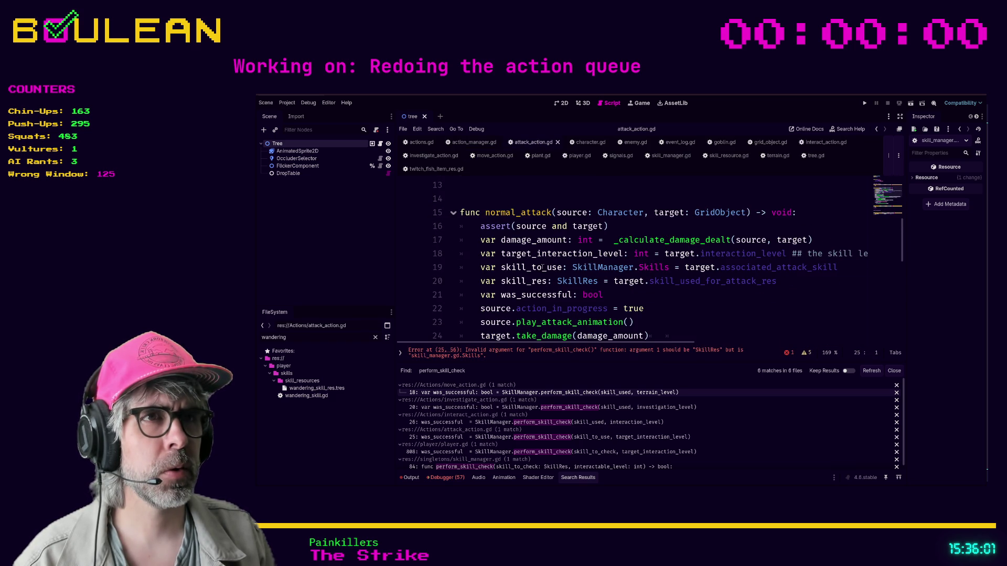
click(543, 268)
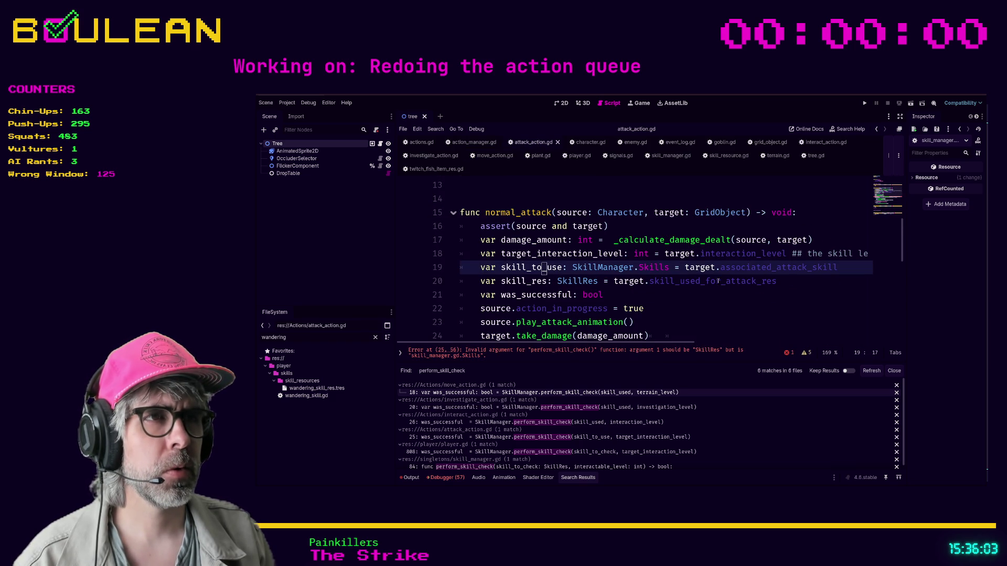
scroll(723, 285, down, 1)
key(ctrl+shift+k)
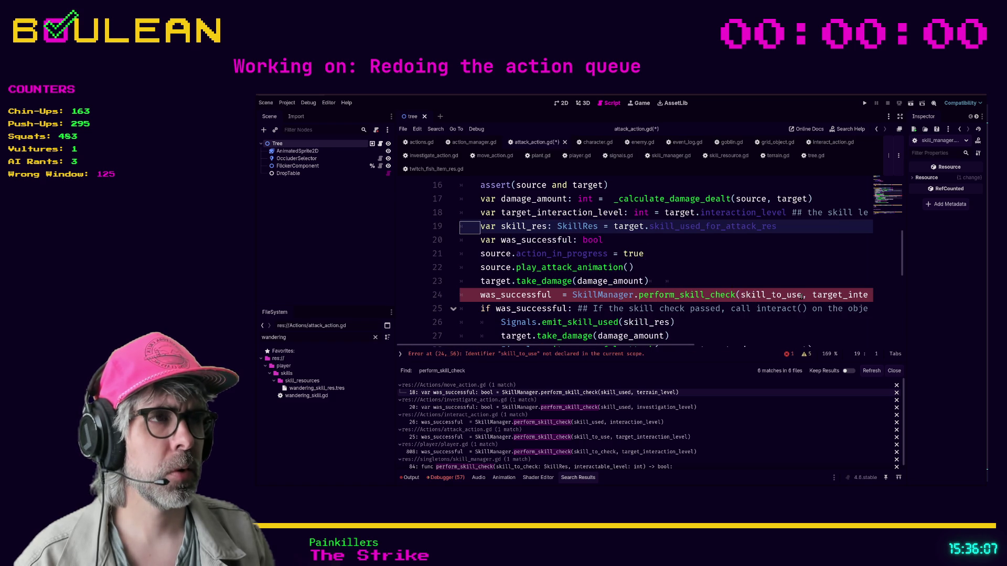
Step: Change the perform_skill_check argument from skill_to_use to skill_res and save attack_action.gd
drag(775, 294, 796, 295)
text(e)
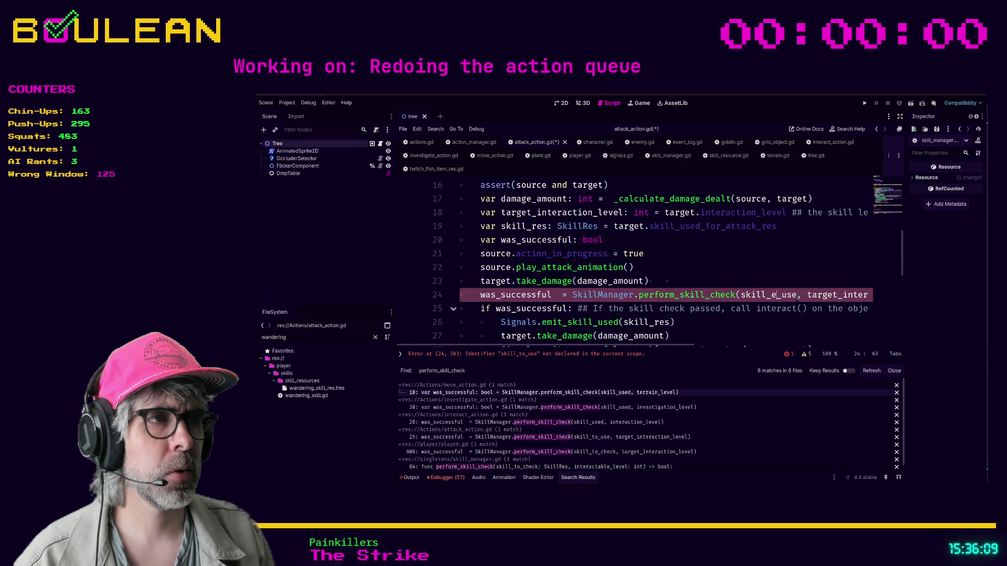
key(BackSpace)
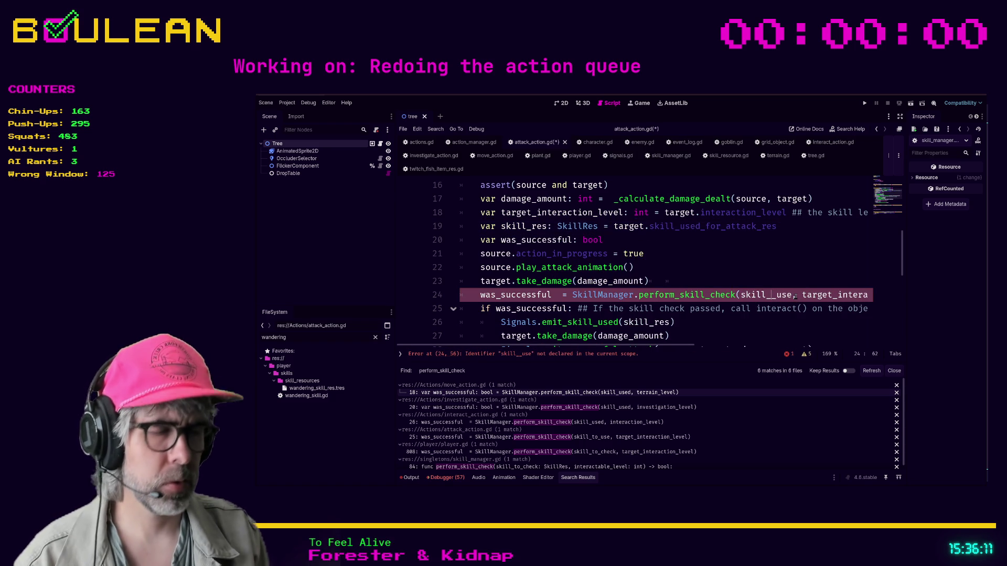
key(ctrl+z)
key(ctrl+z)
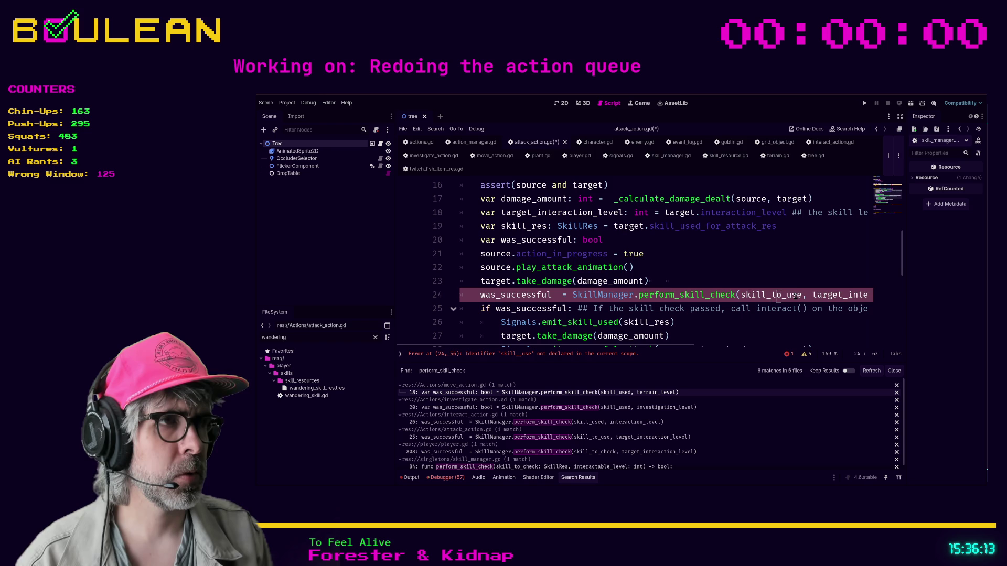
key(BackSpace)
key(Delete)
key(Delete)
key(Delete)
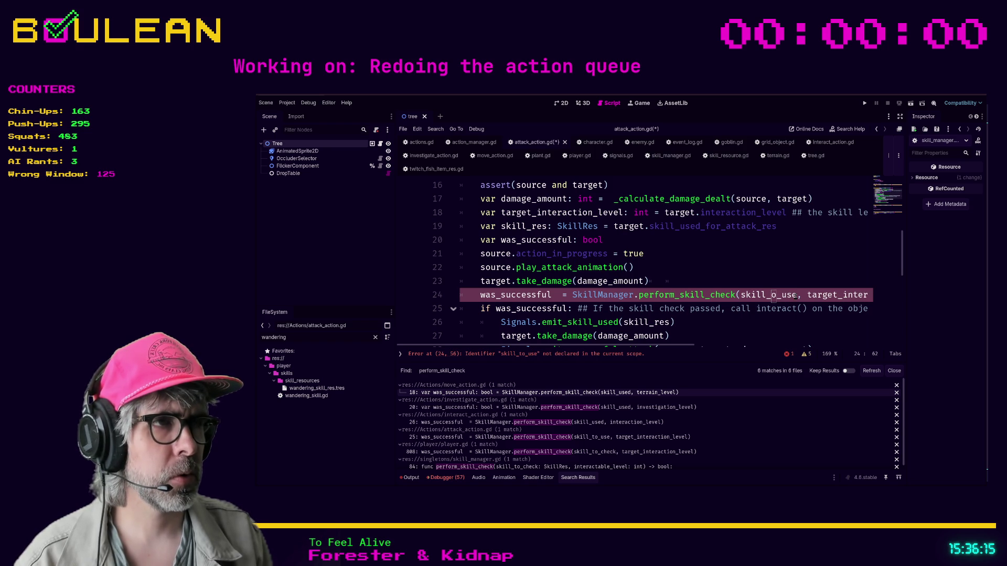
key(Delete)
text(res)
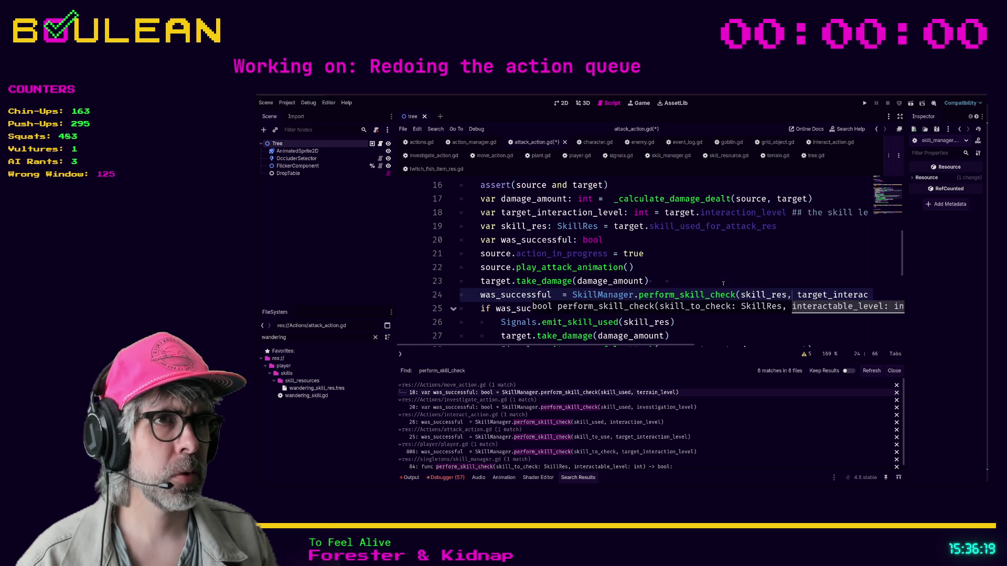
click(715, 276)
click(730, 262)
key(ctrl+s)
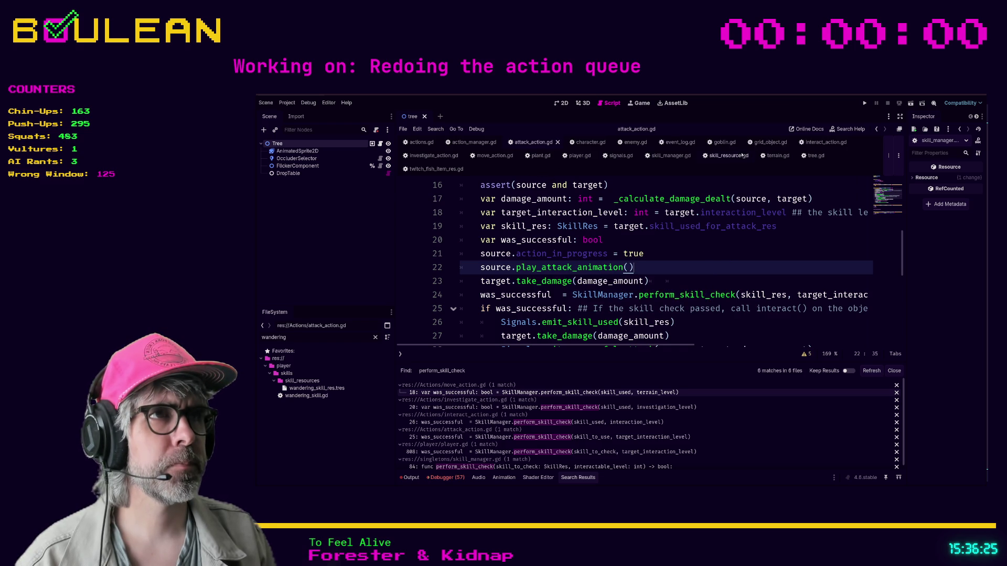
Step: Close the goblin.gd, grid_object.gd, event_log.gd and character.gd tabs, then run the project with F5
click(723, 143)
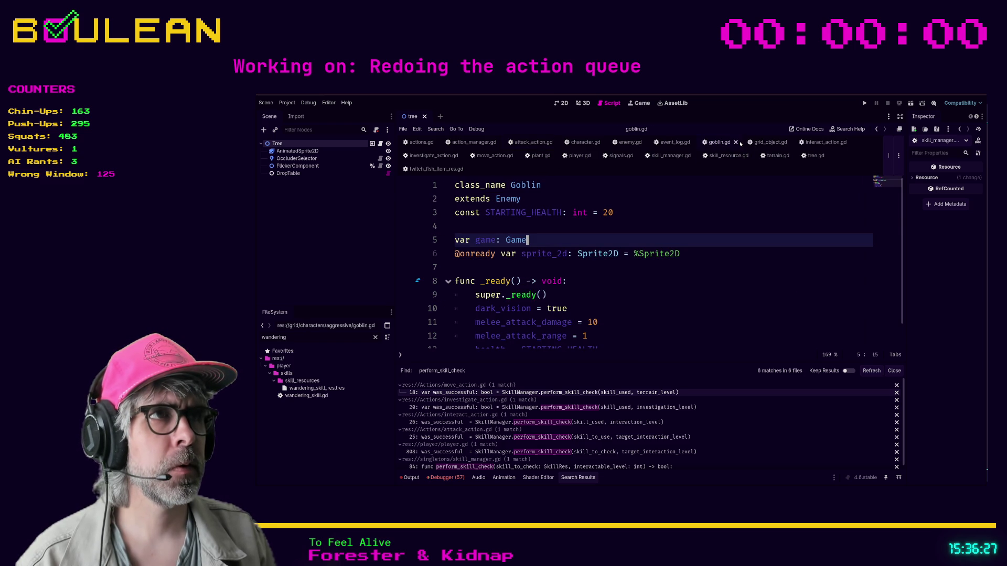
click(739, 143)
click(744, 143)
click(747, 142)
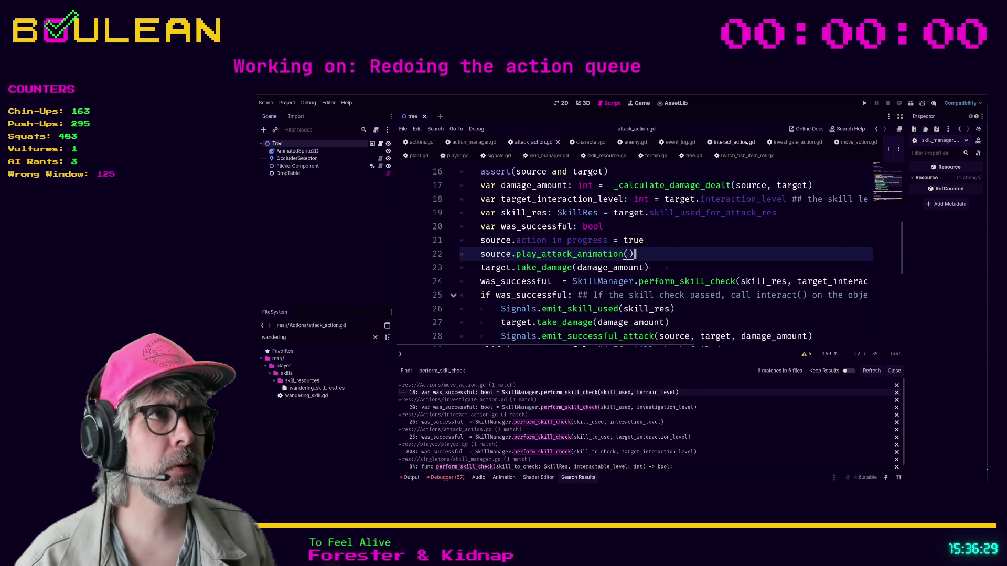
click(681, 142)
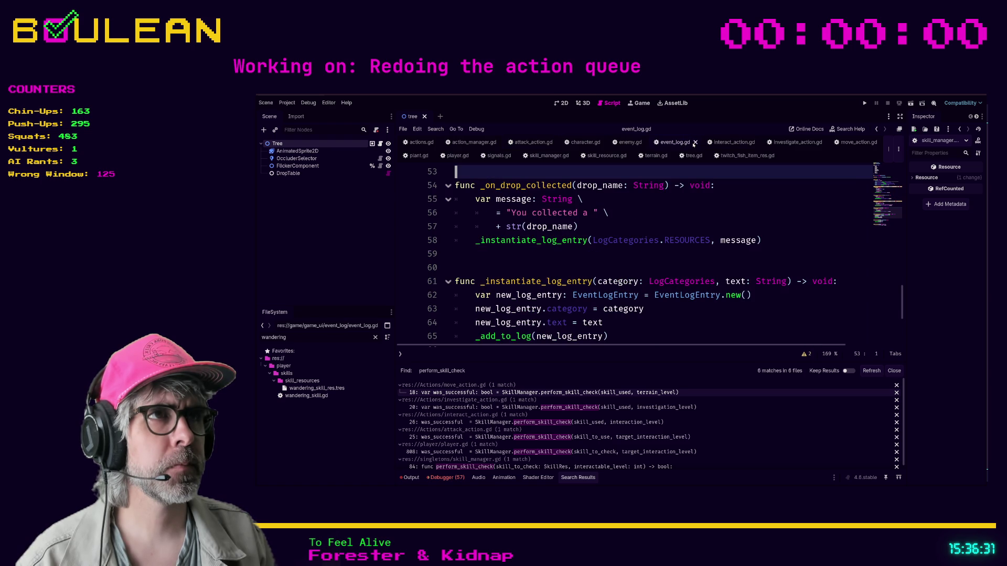
click(694, 143)
click(592, 143)
click(611, 142)
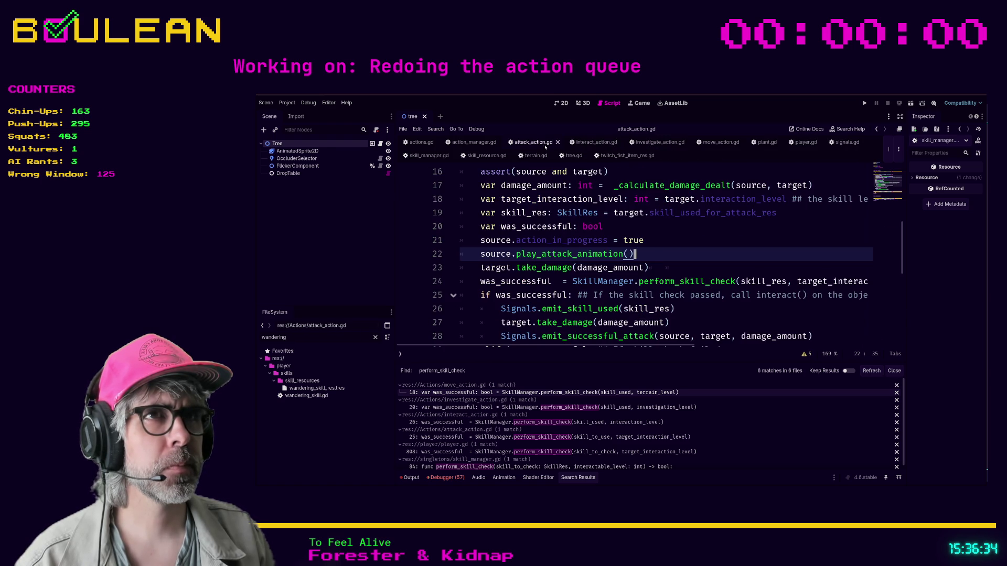
click(698, 226)
key(F5)
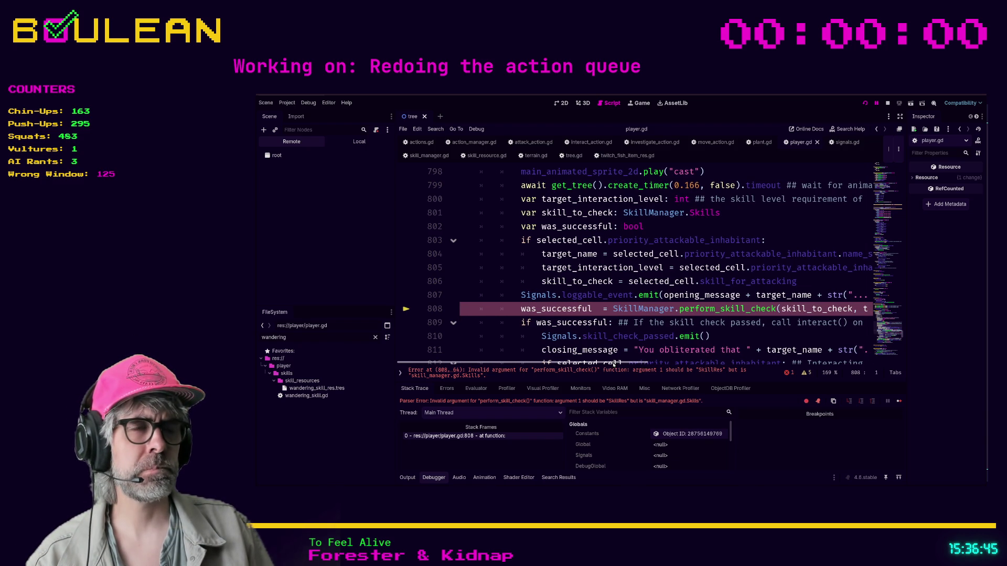
Step: Comment out lines 813–822 of player.gd with Ctrl+K and run the game again
scroll(632, 270, up, 1)
scroll(632, 270, up, 5)
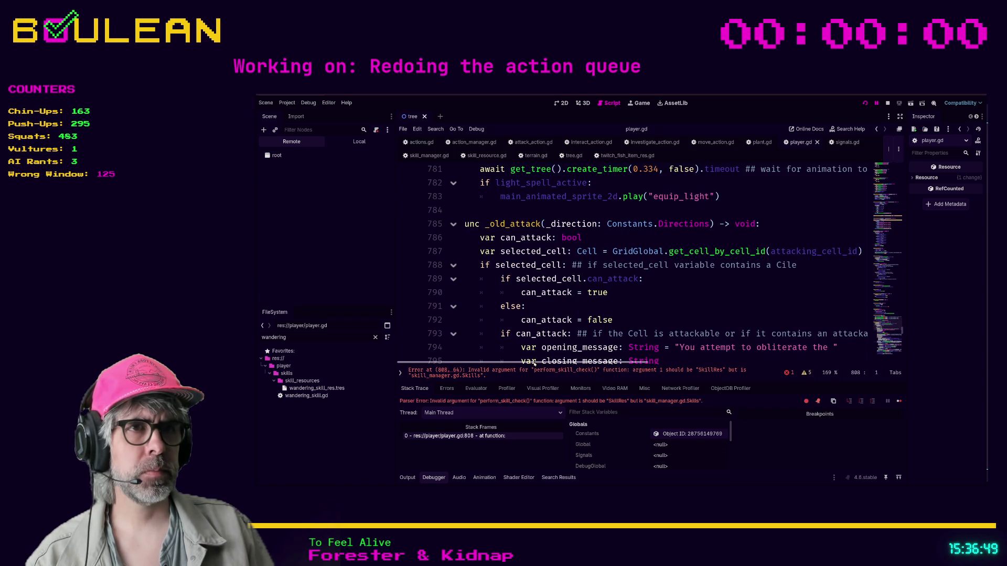
mouse_move(461, 224)
mouse_down()
mouse_move(519, 238)
mouse_move(524, 293)
mouse_move(554, 263)
mouse_move(532, 238)
mouse_move(621, 270)
mouse_move(619, 315)
mouse_move(616, 280)
mouse_move(805, 295)
mouse_up()
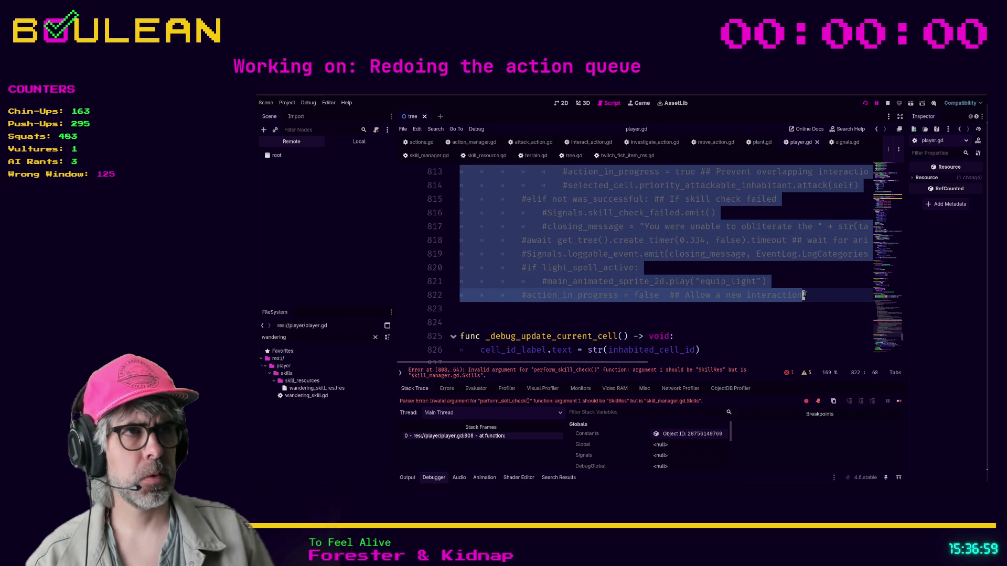
key(ctrl+k)
click(811, 275)
key(F5)
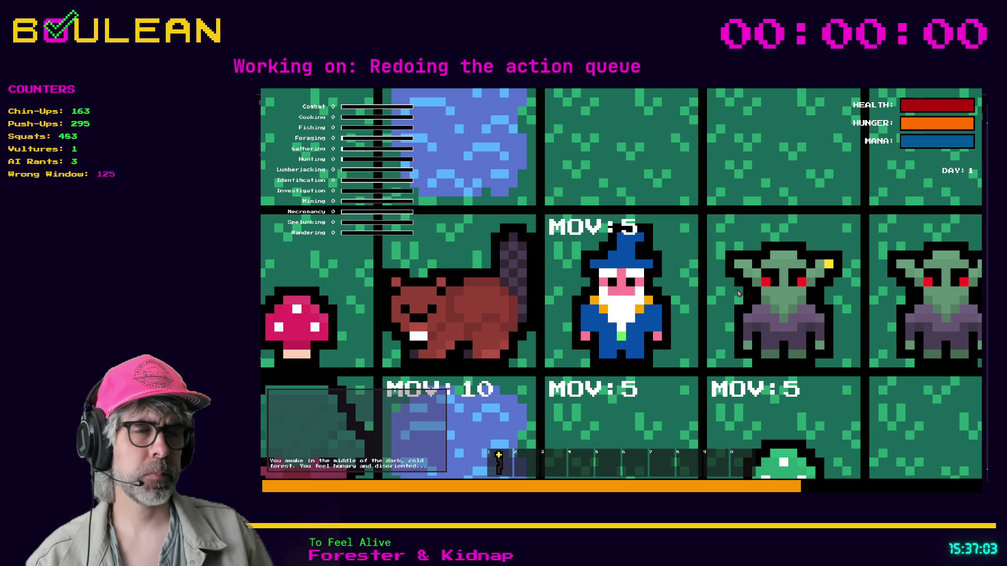
Step: Zoom out and walk the wizard around, gathering two green mushrooms, a fish and a stick
scroll(738, 294, down, 5)
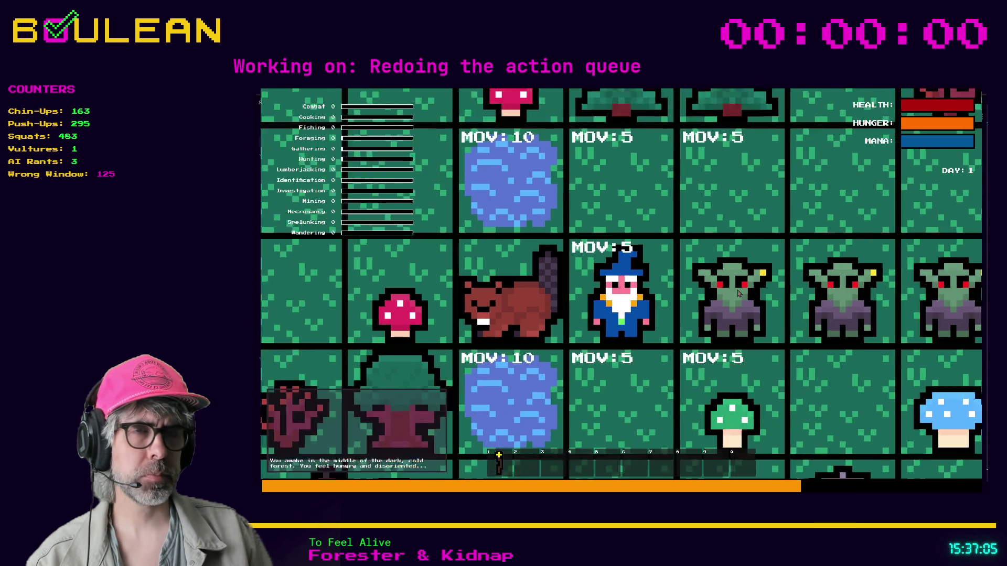
key(s)
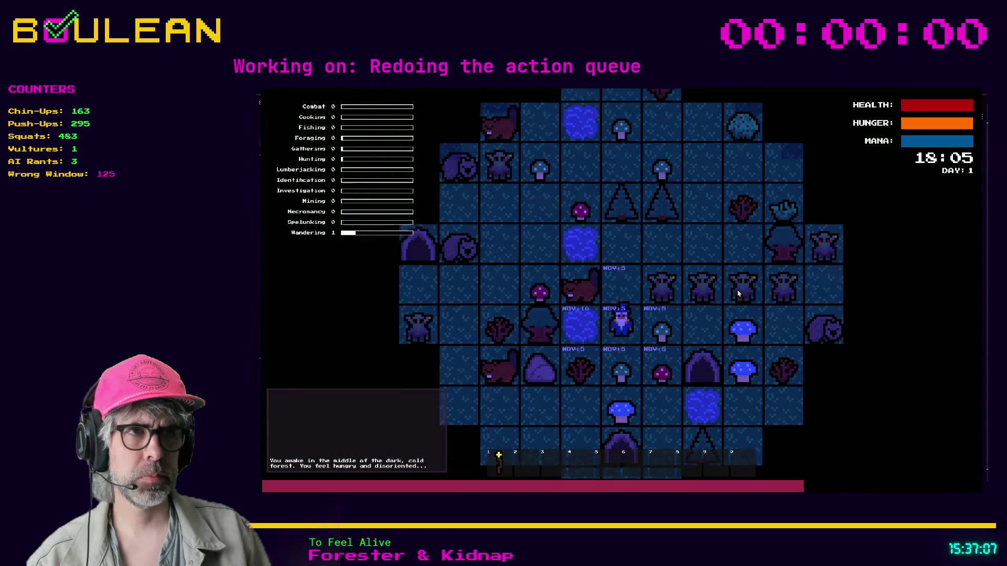
key(d)
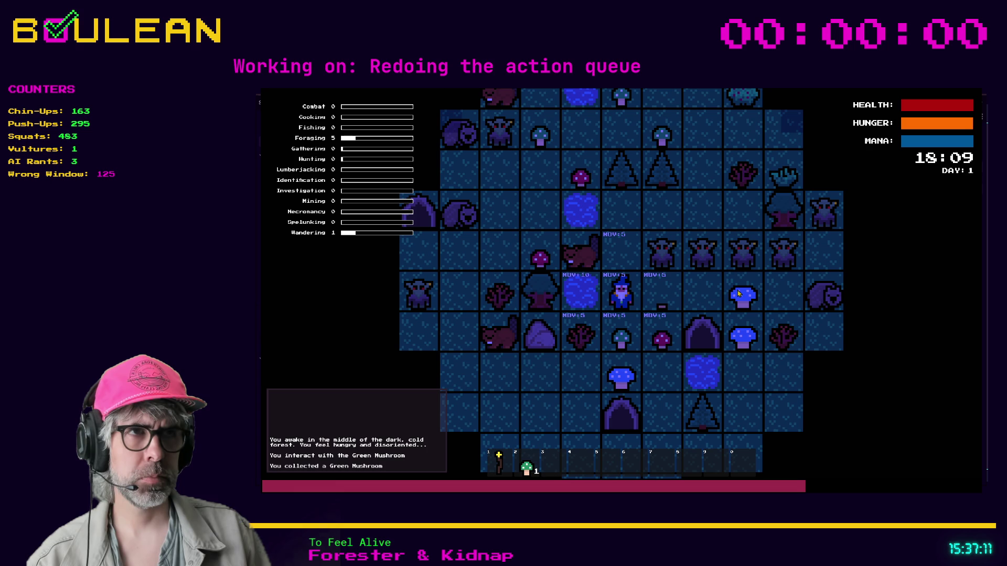
key(a)
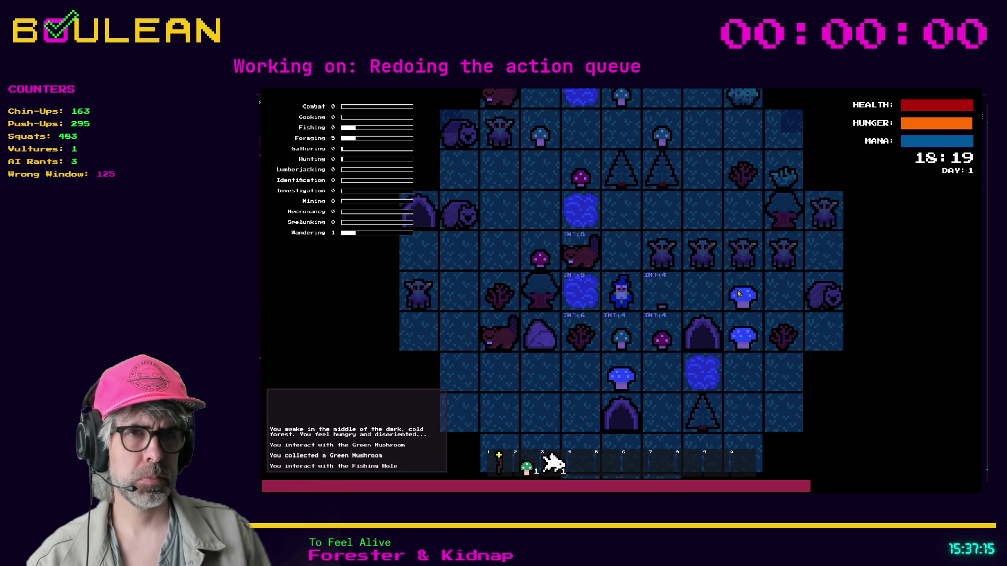
key(s)
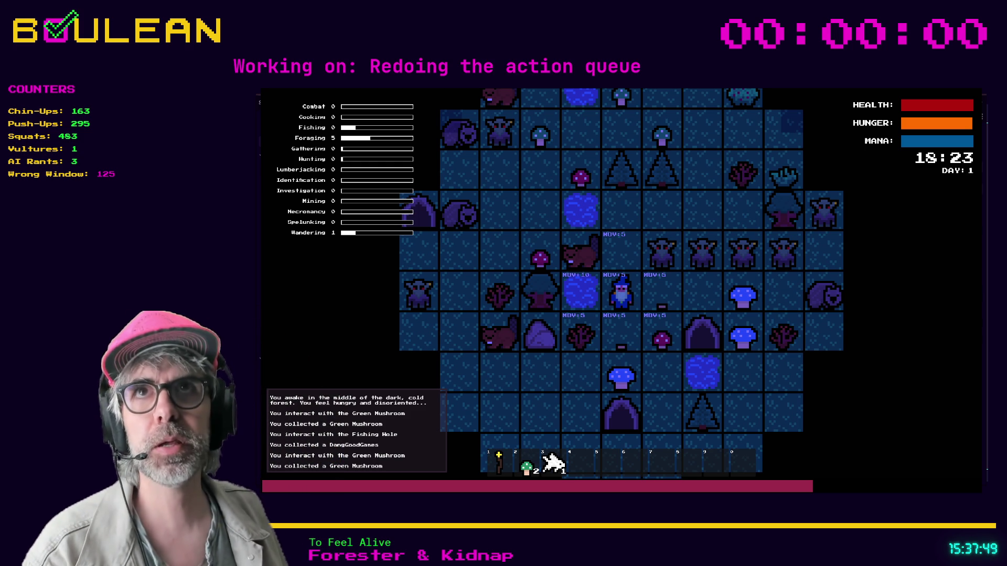
click(663, 350)
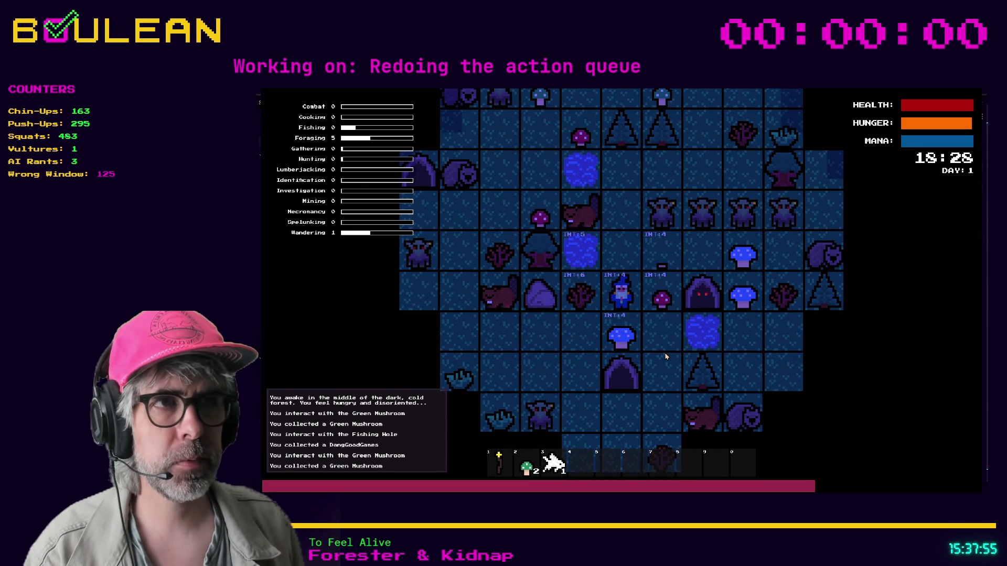
key(Left)
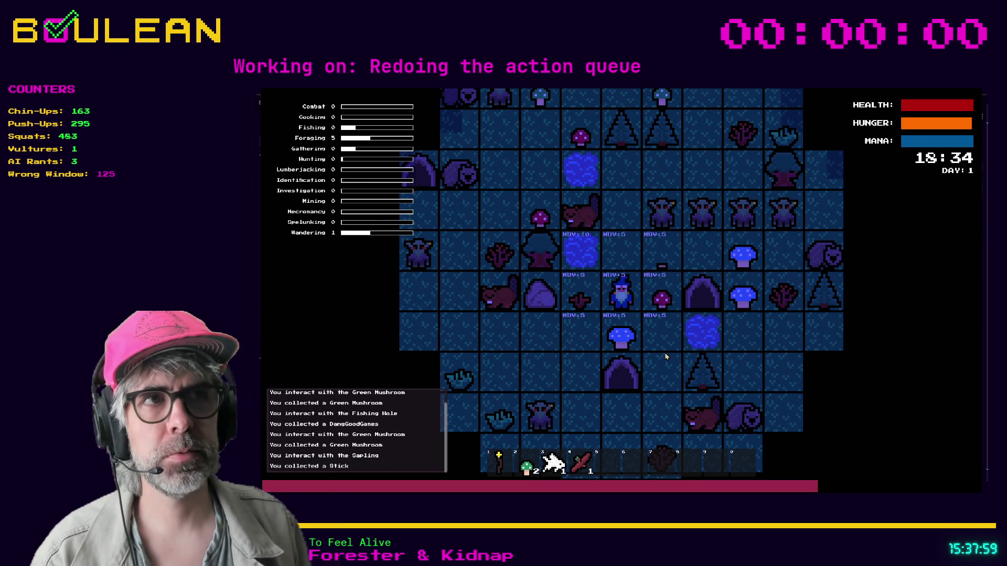
Step: Fish the hole again, then attack the beaver, the goblin and the gravestone
key(Up)
key(Left)
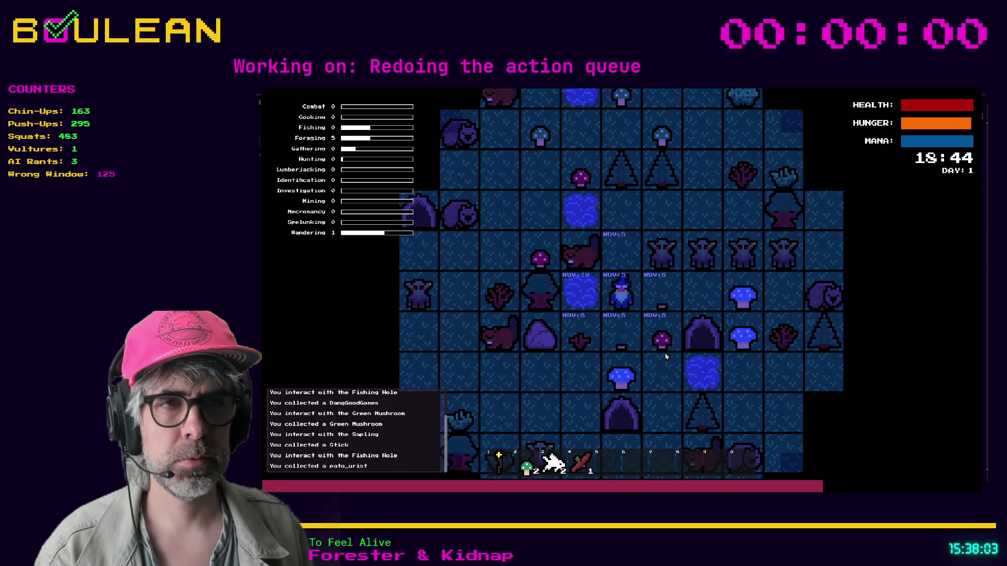
key(Up)
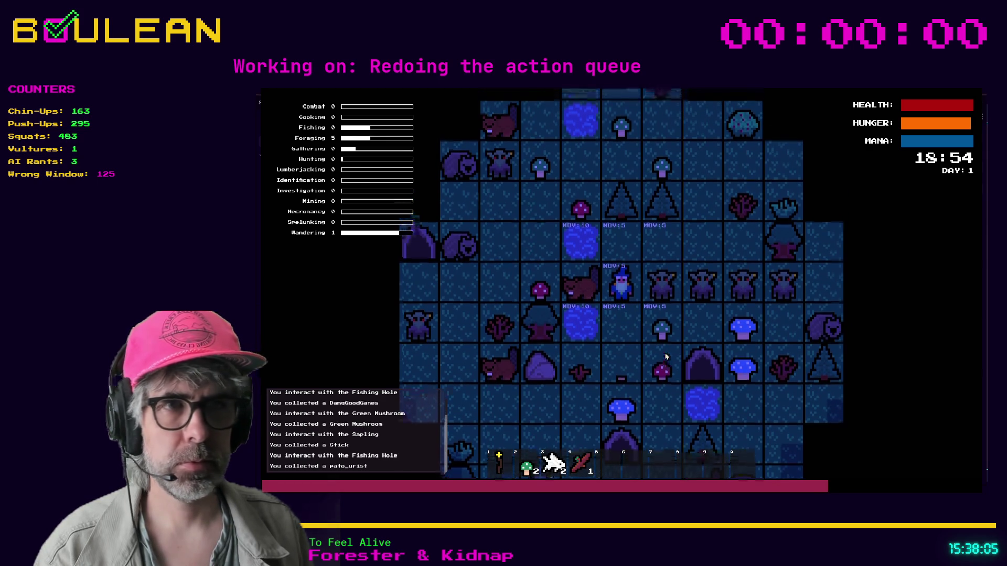
key(Left)
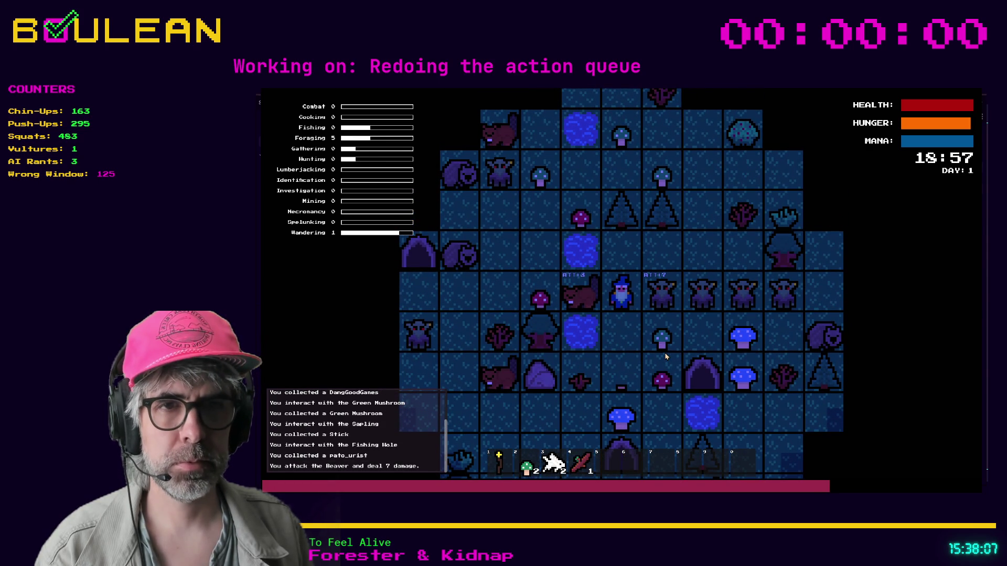
key(Left)
key(Right)
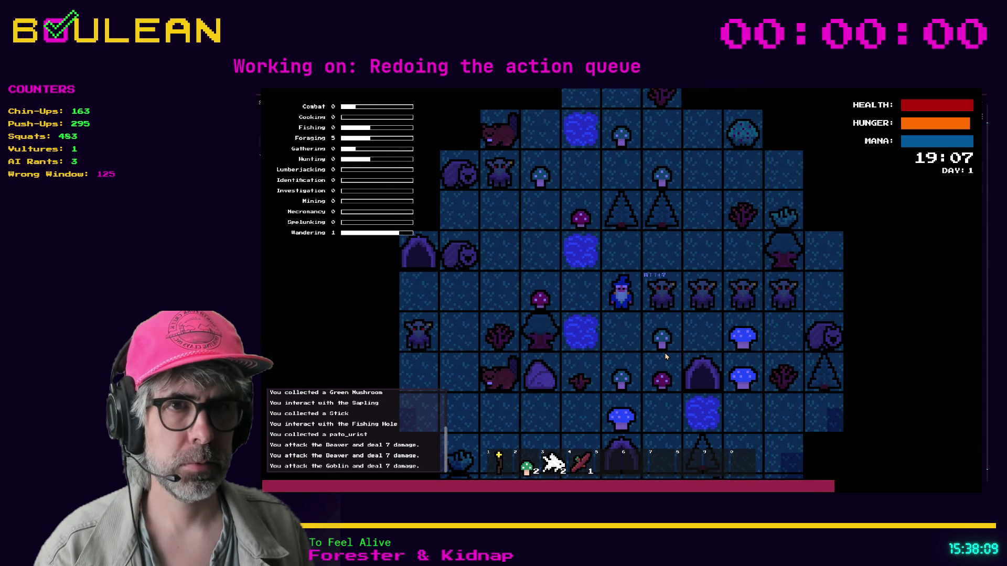
key(Right)
key(Right)
key(Right)
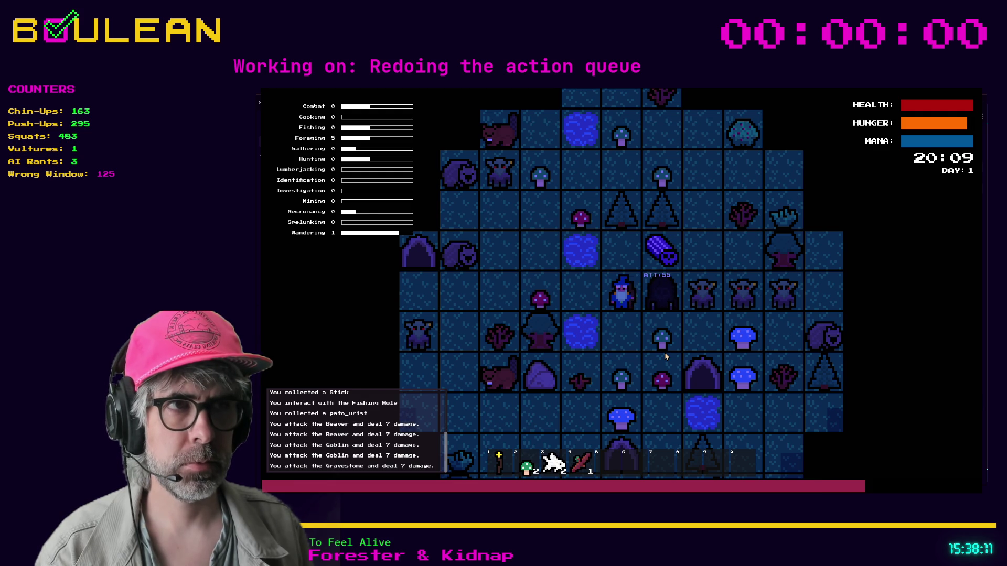
key(Right)
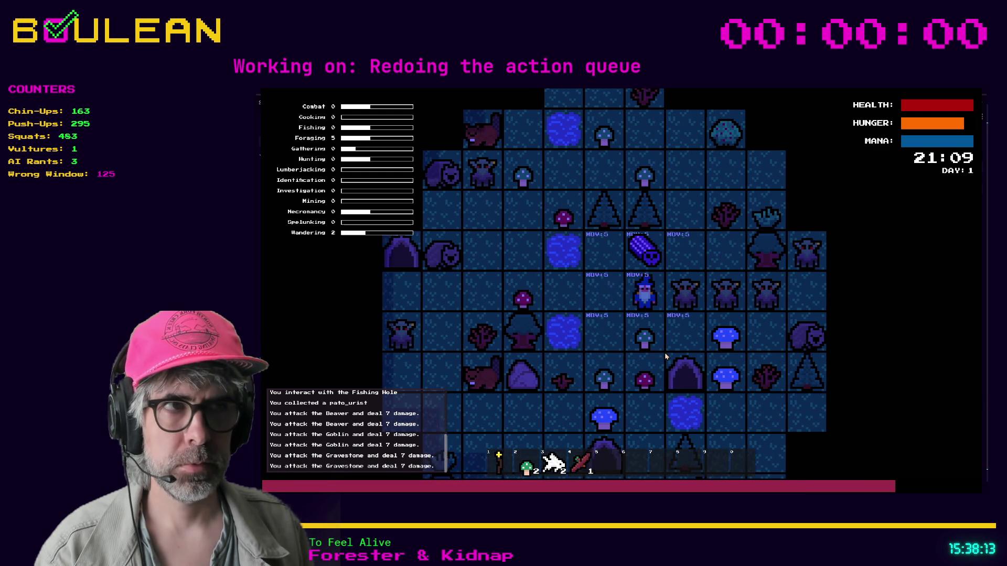
Step: Collect the dropped souls and a berry, then close the game and return to player.gd
key(Up)
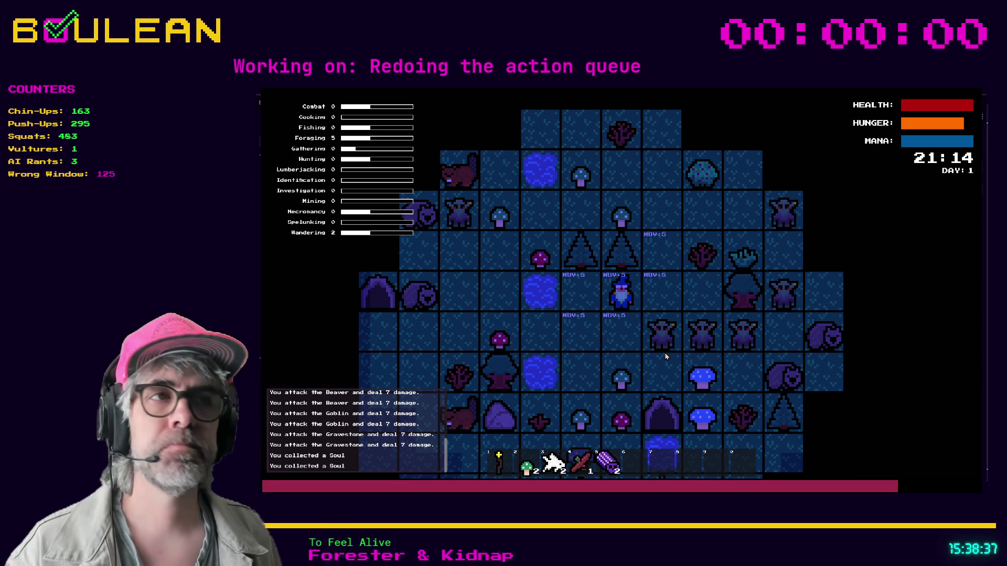
key(e)
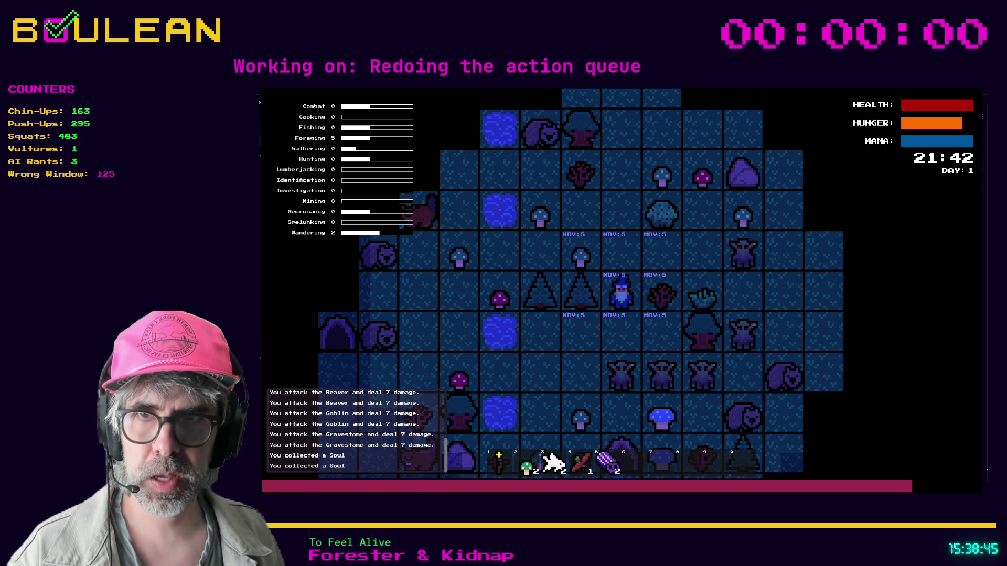
click(629, 305)
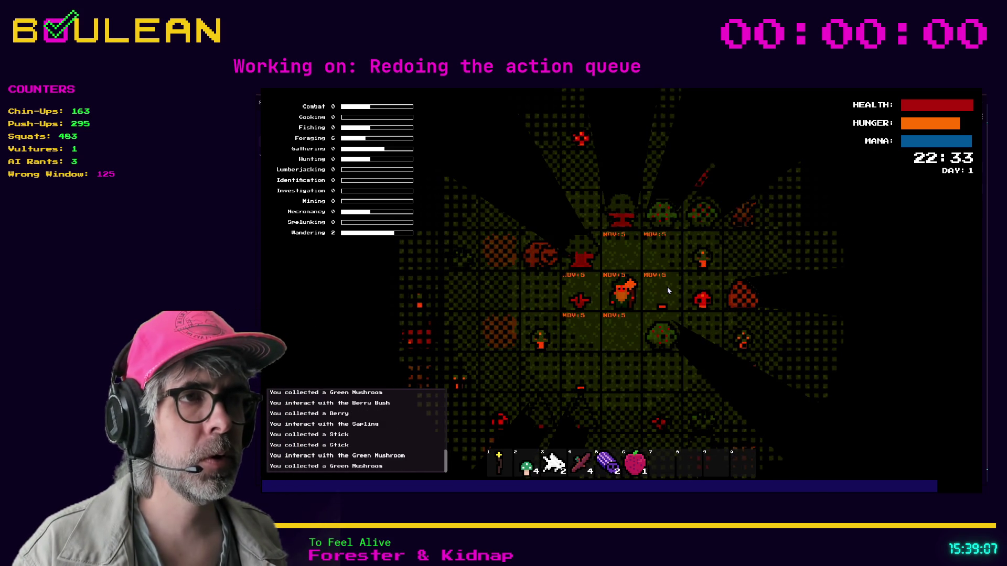
key(F8)
click(654, 295)
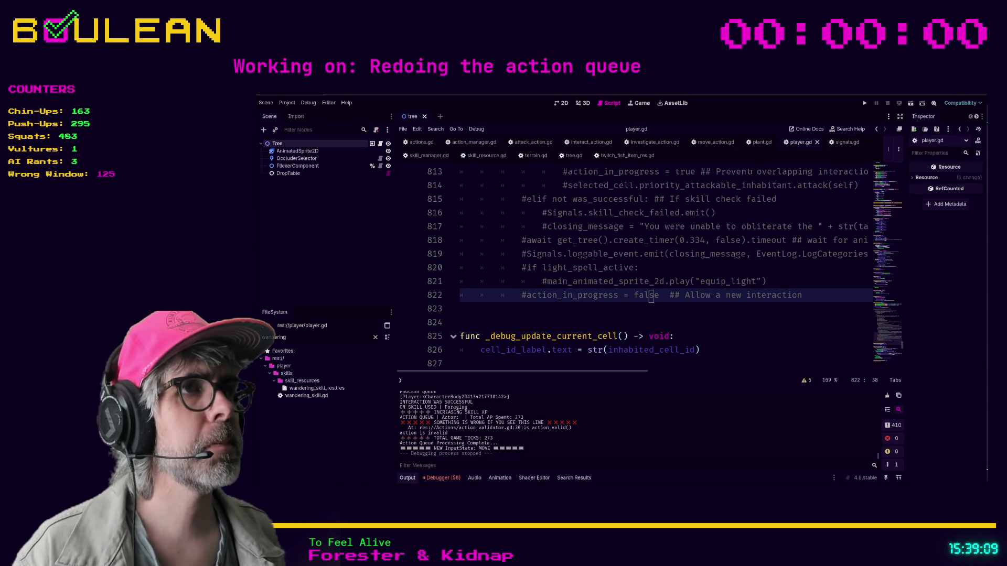
Step: In skill_manager.gd, delete the old_get_skill_level function and its leftover blank lines, then save
click(422, 157)
click(622, 308)
key(ctrl+f)
text(old)
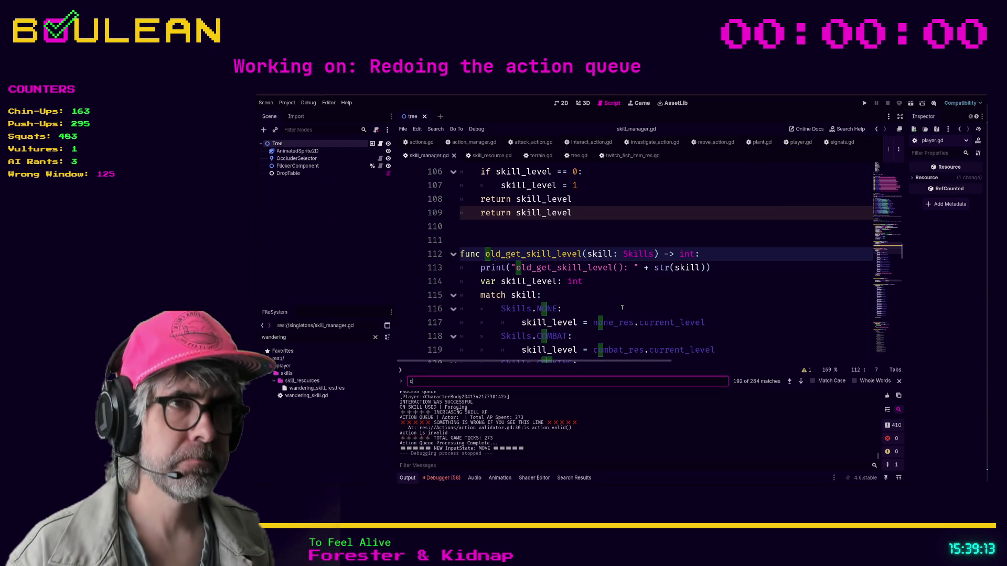
click(461, 254)
scroll(462, 254, down, 3)
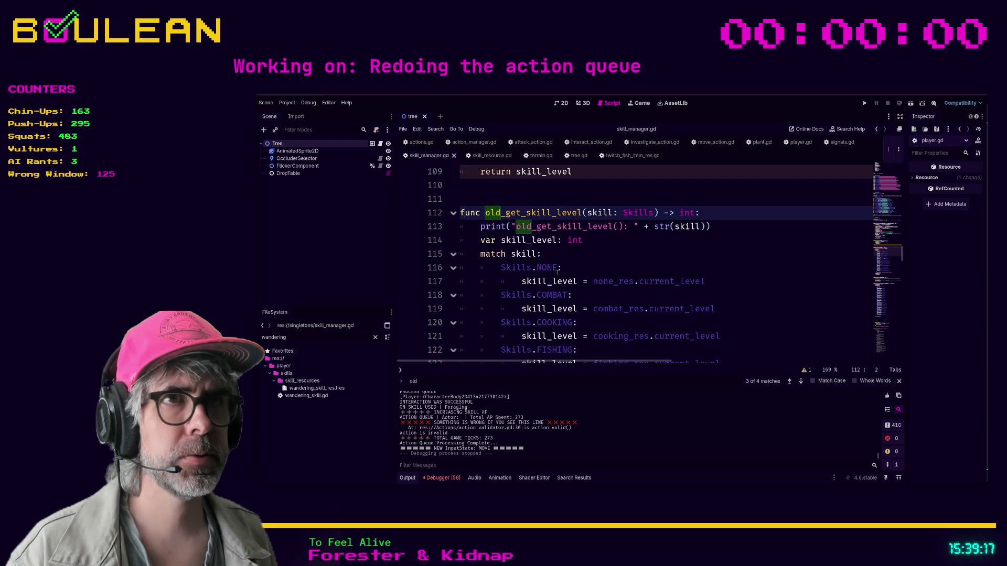
scroll(559, 270, down, 5)
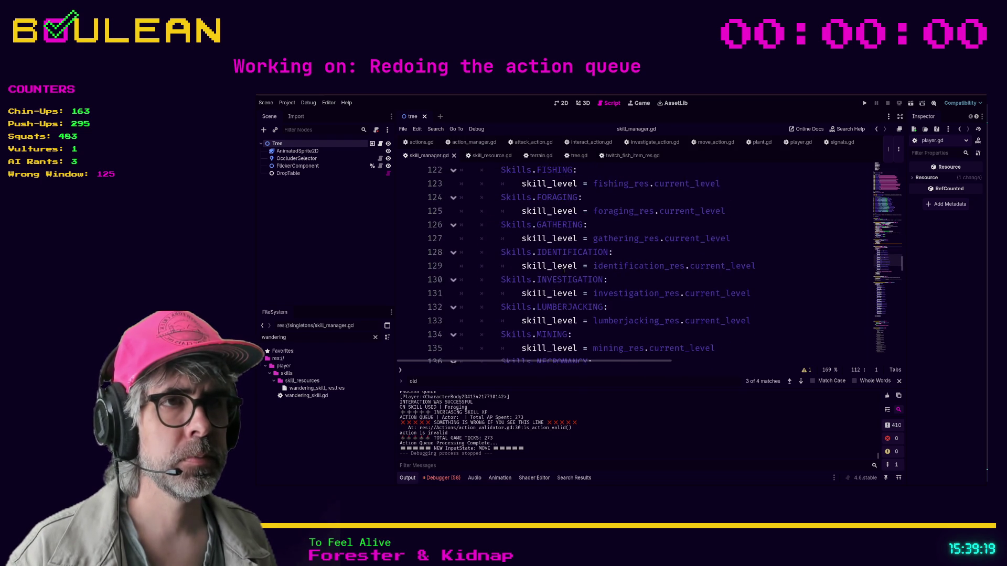
scroll(563, 268, down, 2)
scroll(561, 270, down, 3)
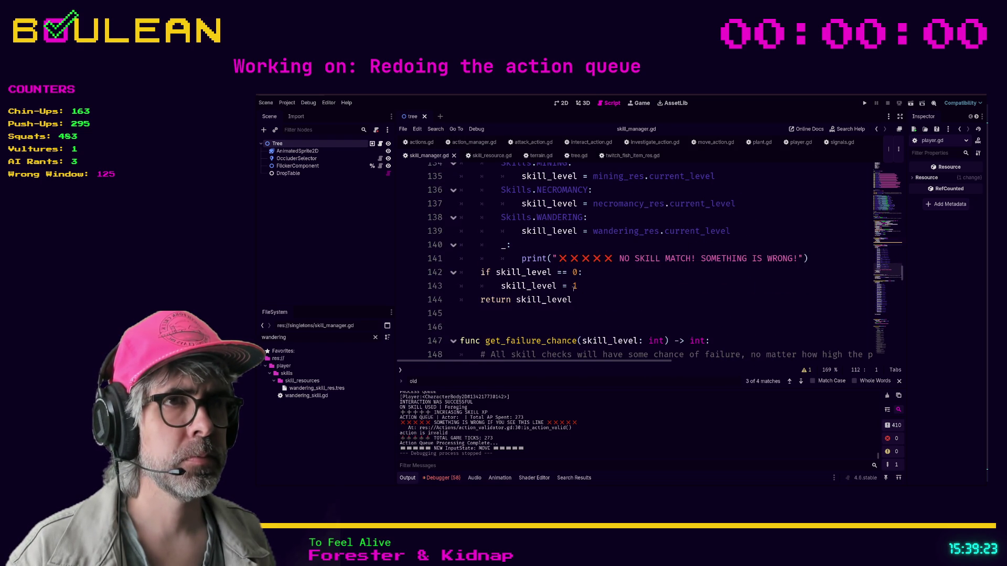
mouse_move(461, 165)
mouse_down()
mouse_move(582, 295)
mouse_move(612, 313)
mouse_up()
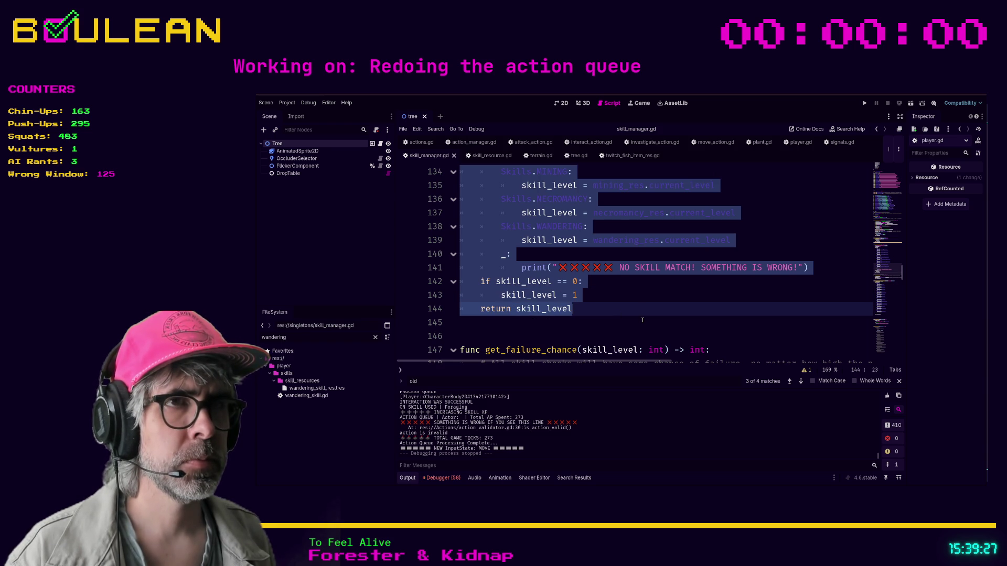
key(Delete)
scroll(643, 320, up, 4)
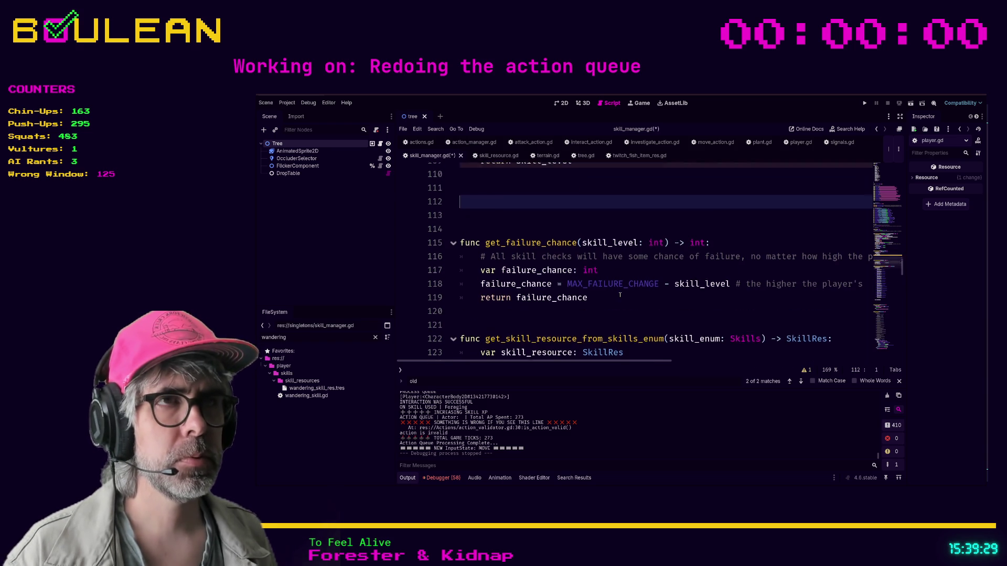
key(Delete)
key(Delete)
key(Delete)
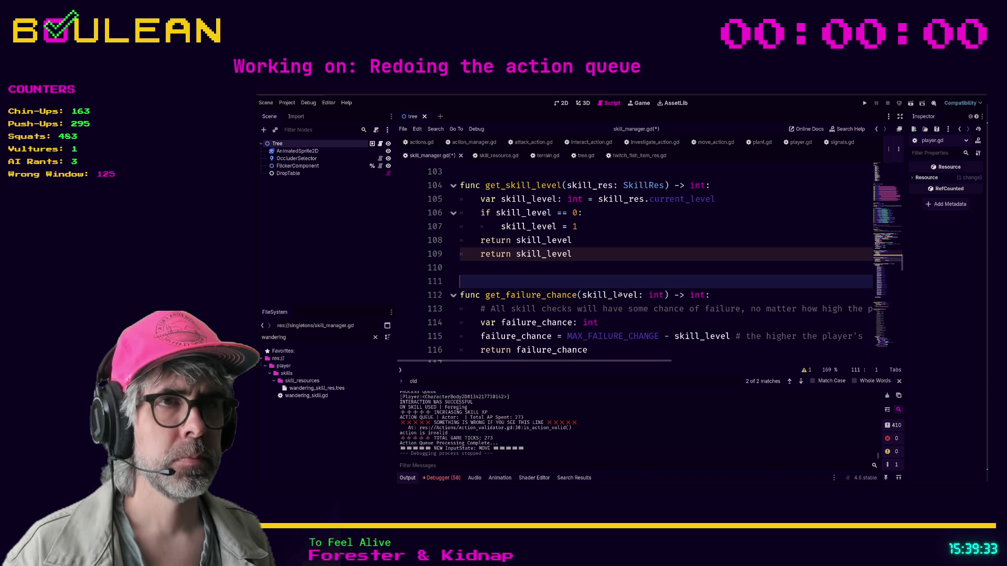
click(651, 263)
key(ctrl+s)
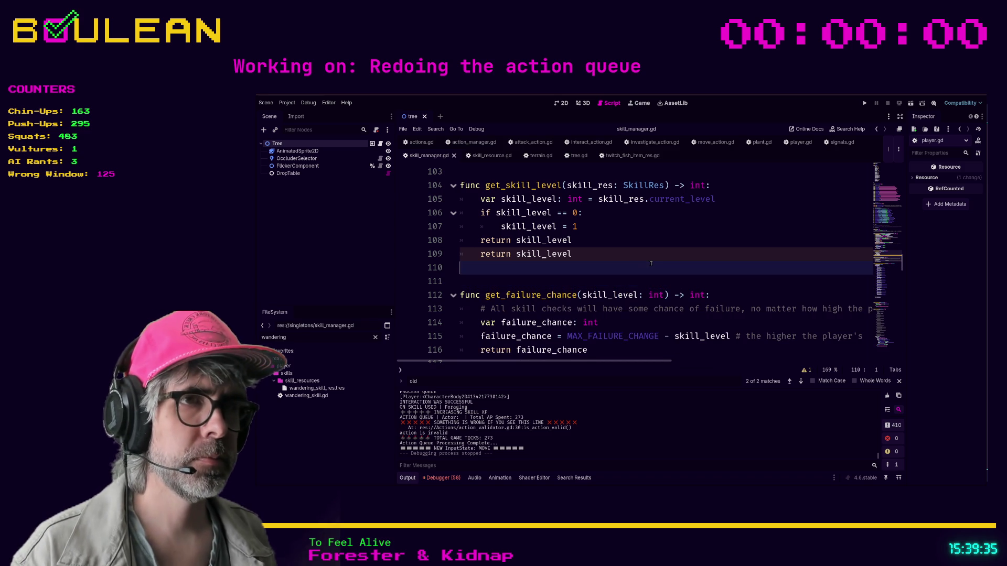
Step: Remove the extra blank lines before _on_skill_used and after the match block
scroll(651, 264, up, 1)
scroll(651, 264, down, 7)
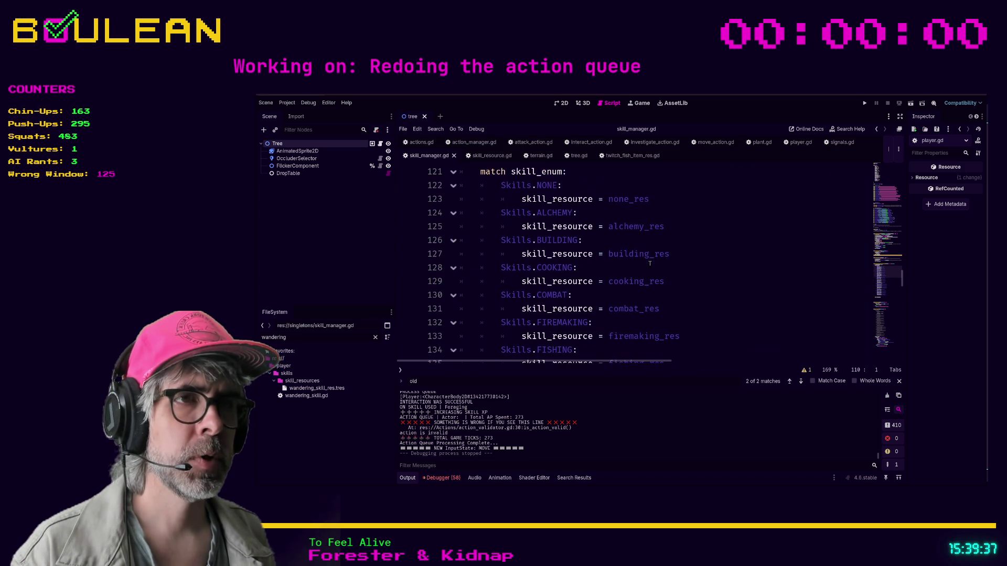
scroll(649, 263, up, 2)
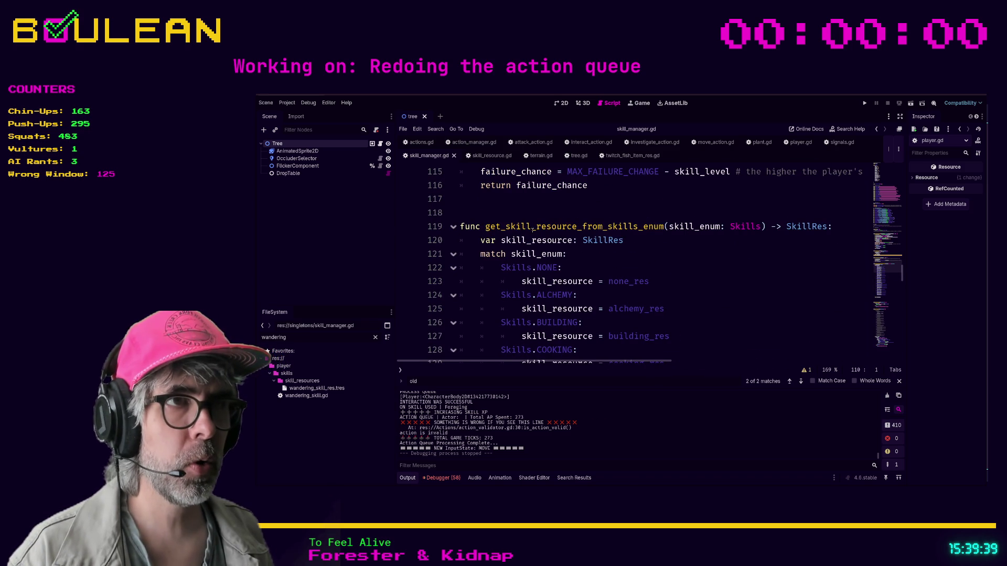
scroll(569, 231, down, 13)
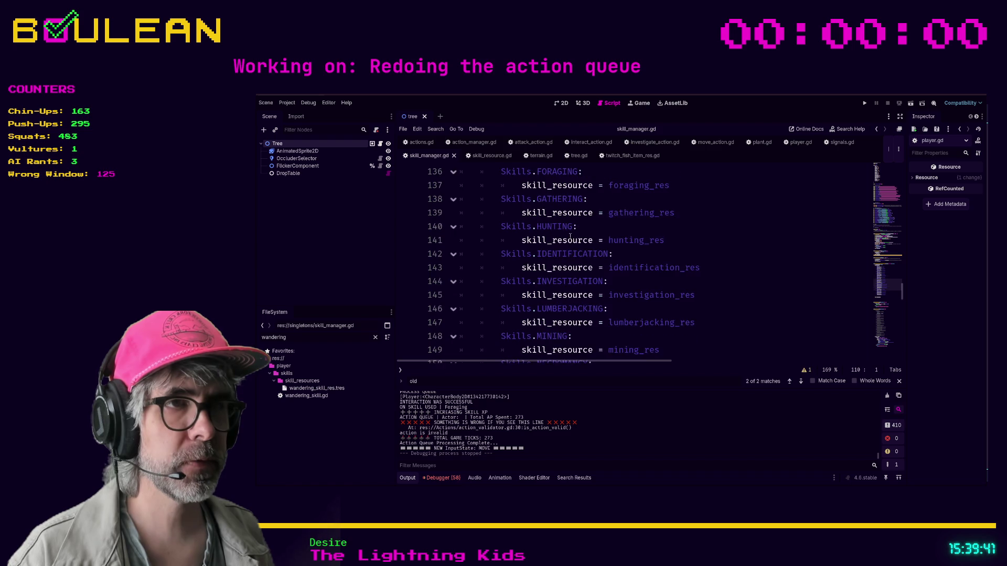
click(569, 294)
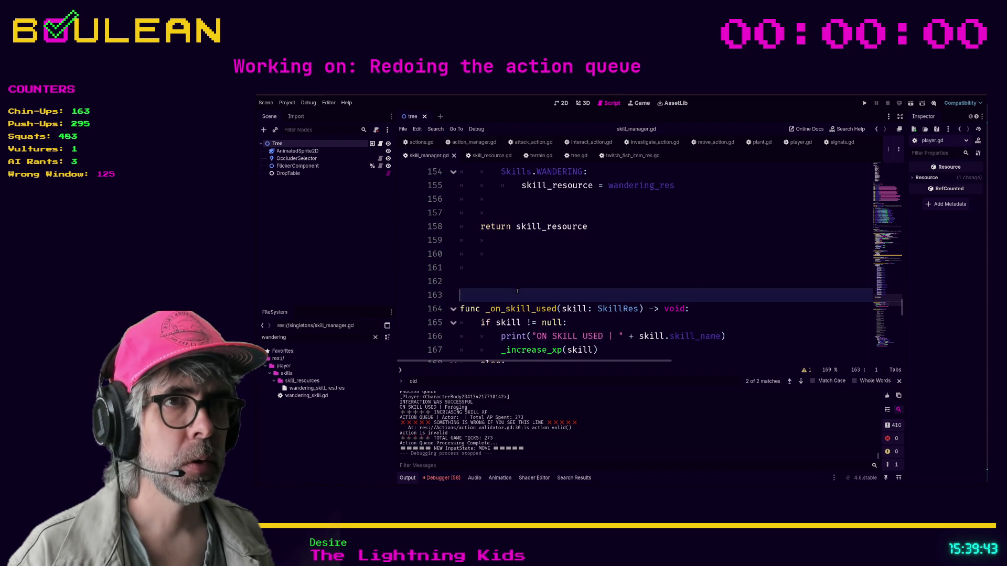
key(BackSpace)
key(BackSpace)
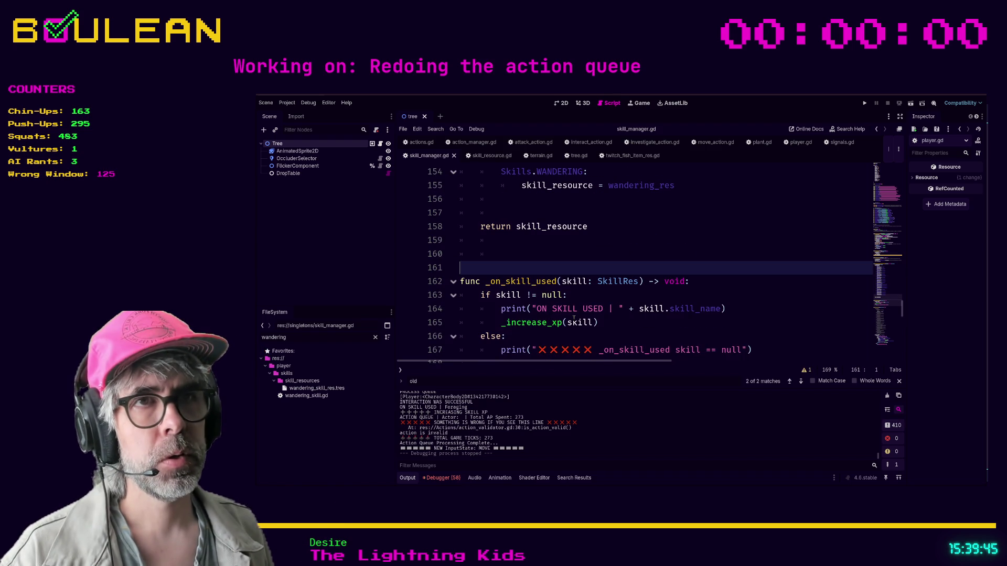
key(BackSpace)
key(Up)
key(Up)
key(Up)
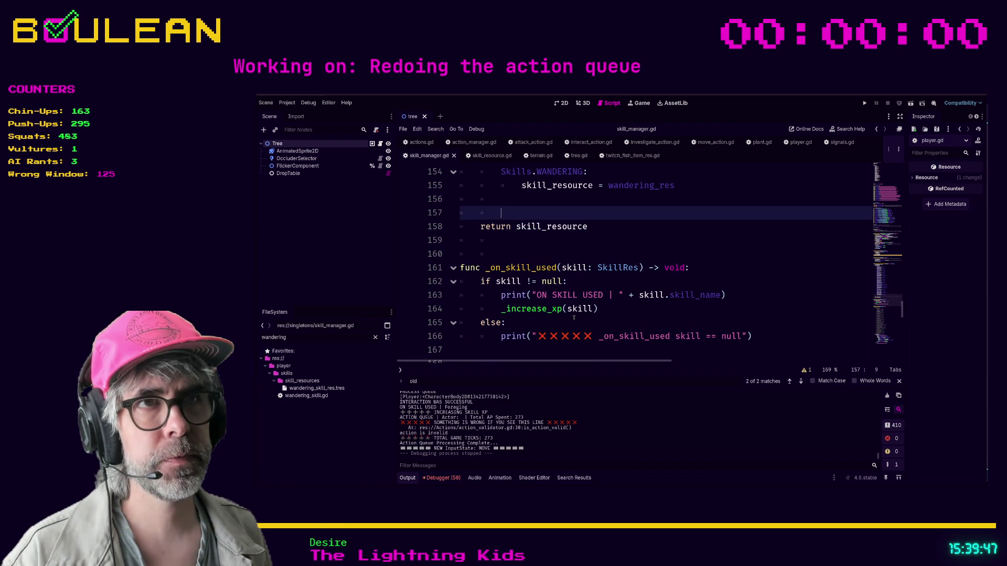
key(BackSpace)
key(BackSpace)
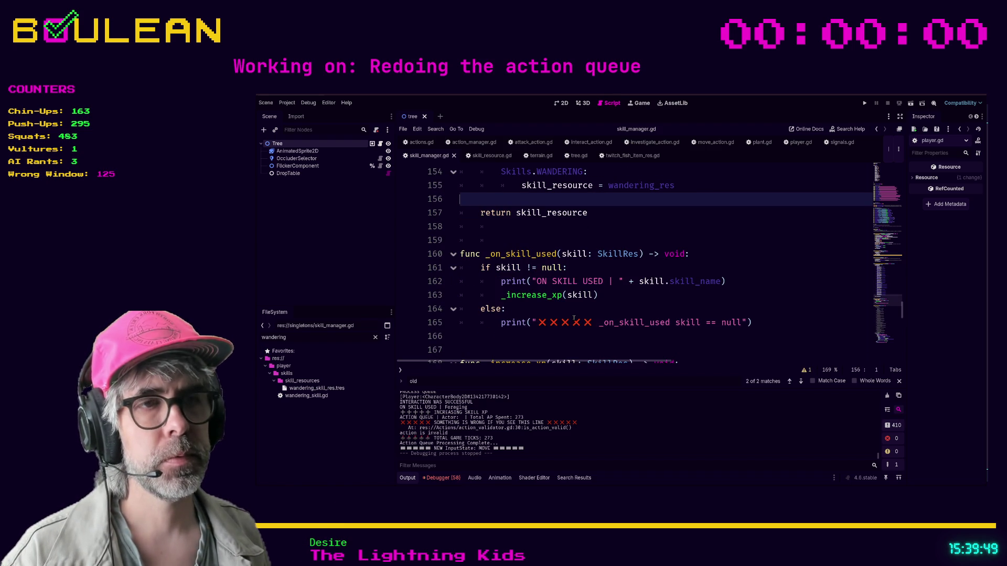
key(Delete)
click(614, 203)
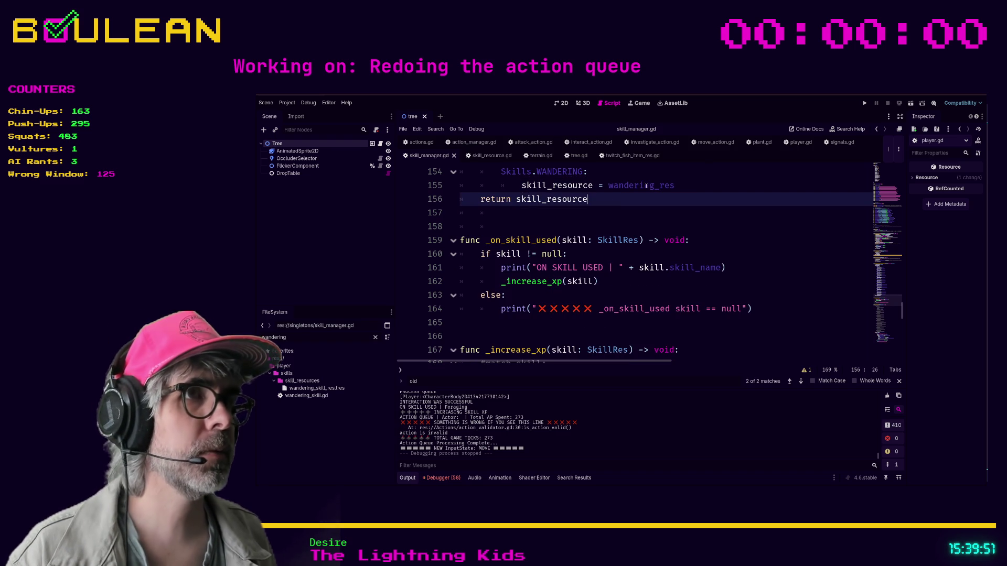
key(alt+Tab)
key(alt+Tab)
Step: Add a folded '### Previous Stream's tasks' heading above the old checklist
click(694, 390)
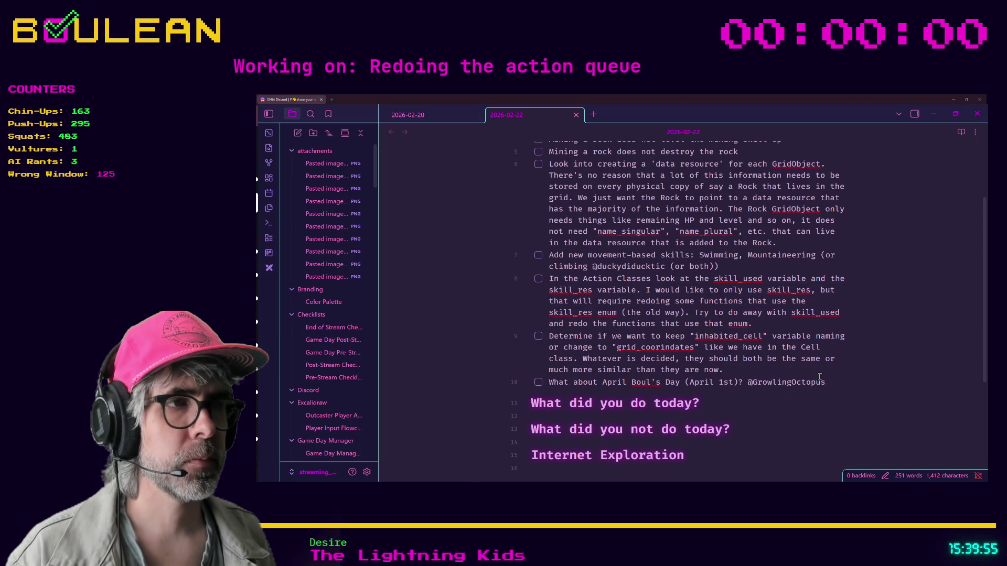
scroll(820, 377, up, 3)
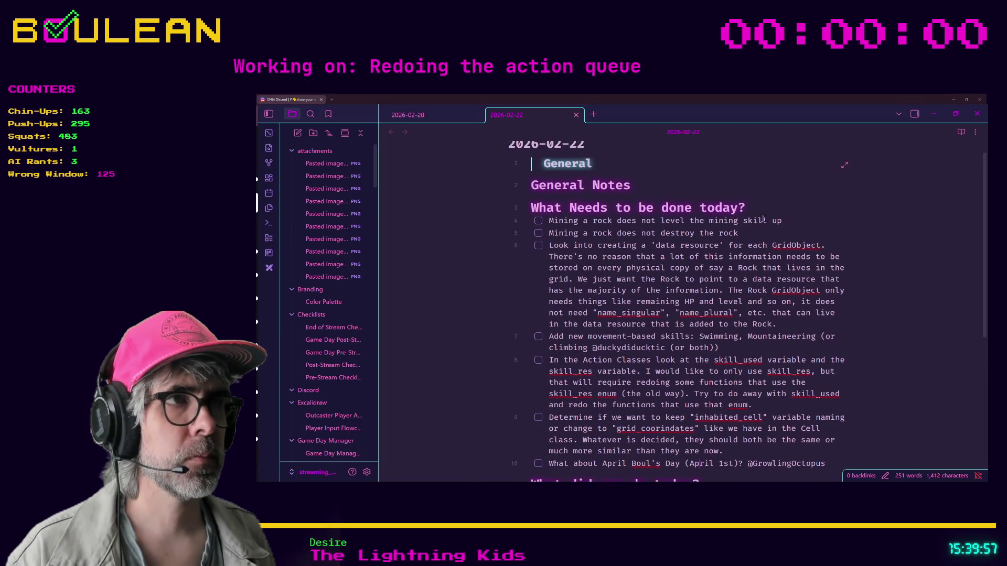
key(Return)
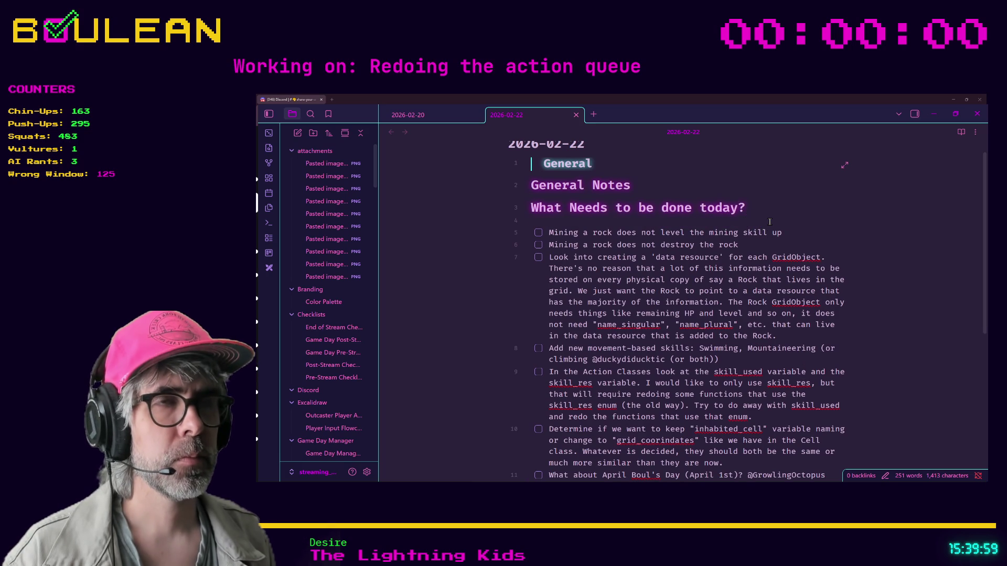
text(### Previous Day's)
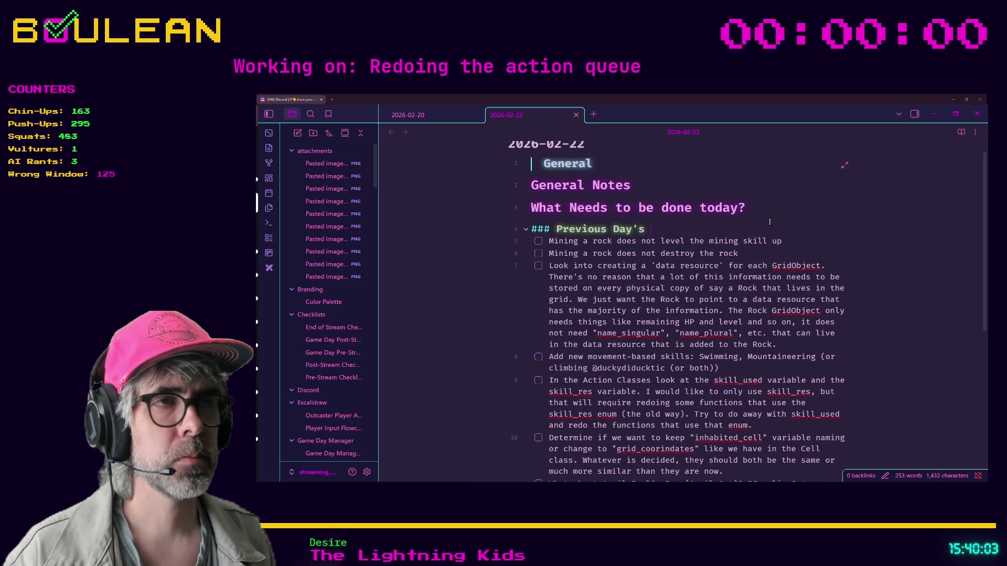
key(BackSpace)
key(BackSpace)
key(BackSpace)
key(BackSpace)
key(BackSpace)
text(Stream's tasks)
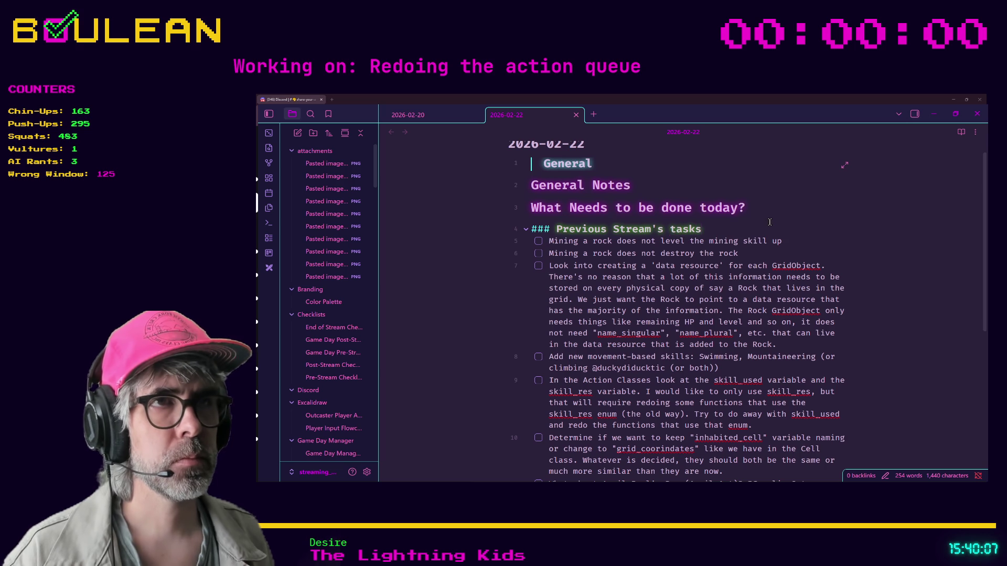
click(526, 230)
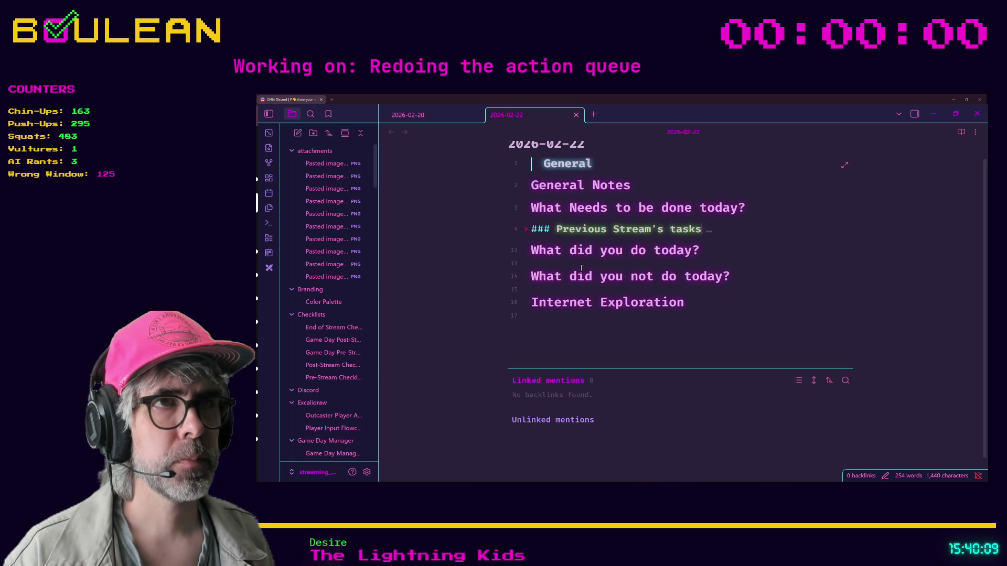
Step: Add a '### New Tasks' heading above 'What did you do today?' and start a SkillManager task item
key(Return)
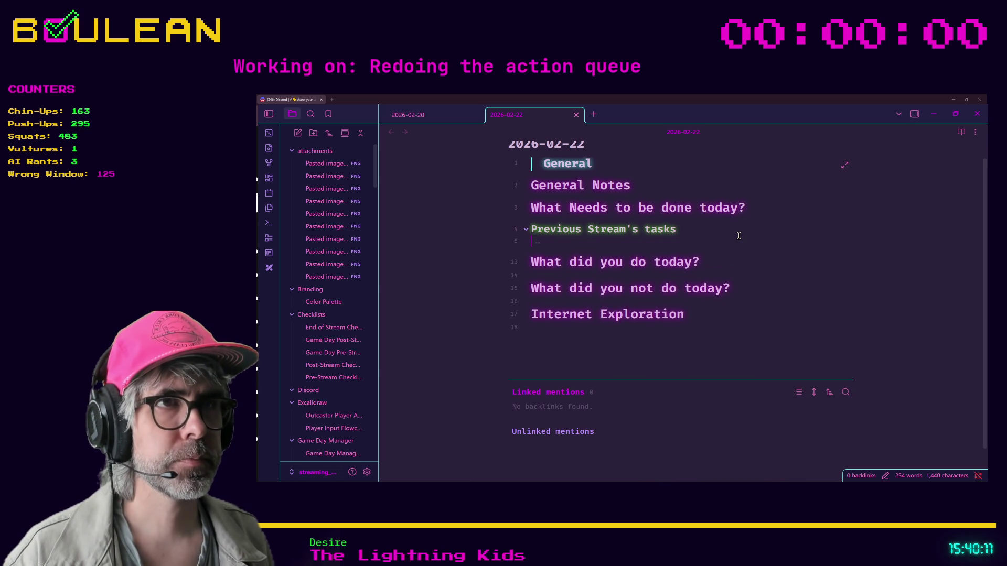
key(Down)
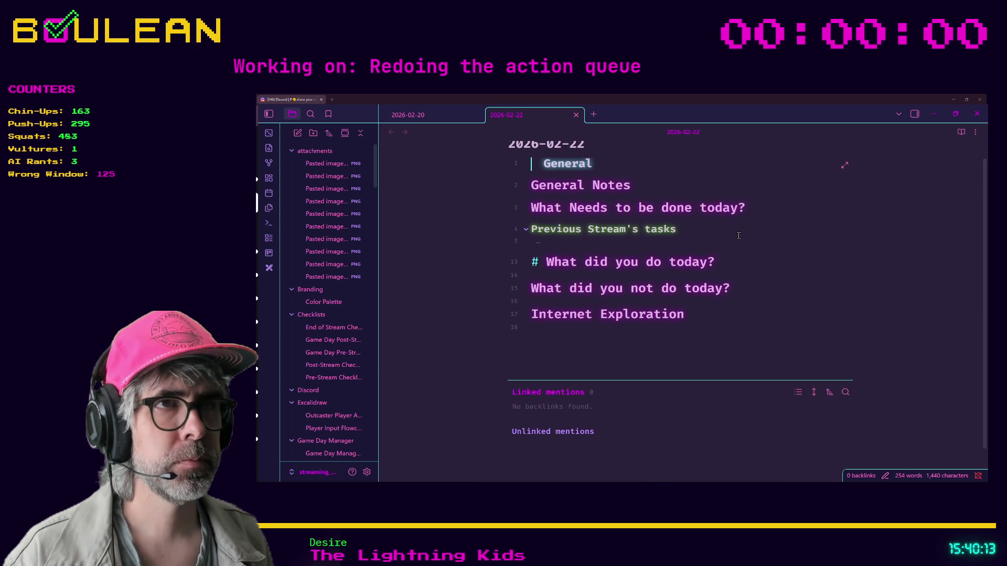
key(Return)
text(### )
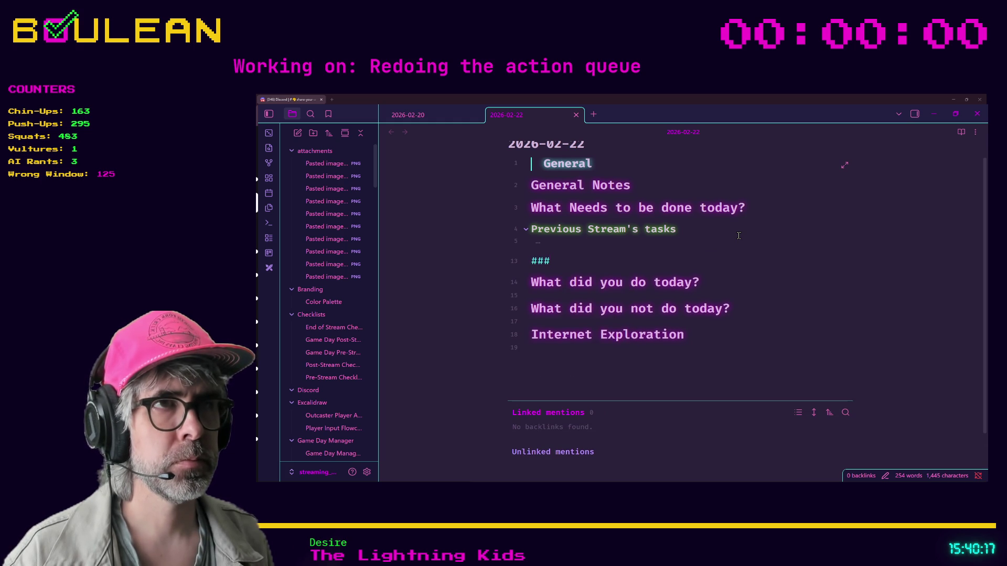
text(New Tasks)
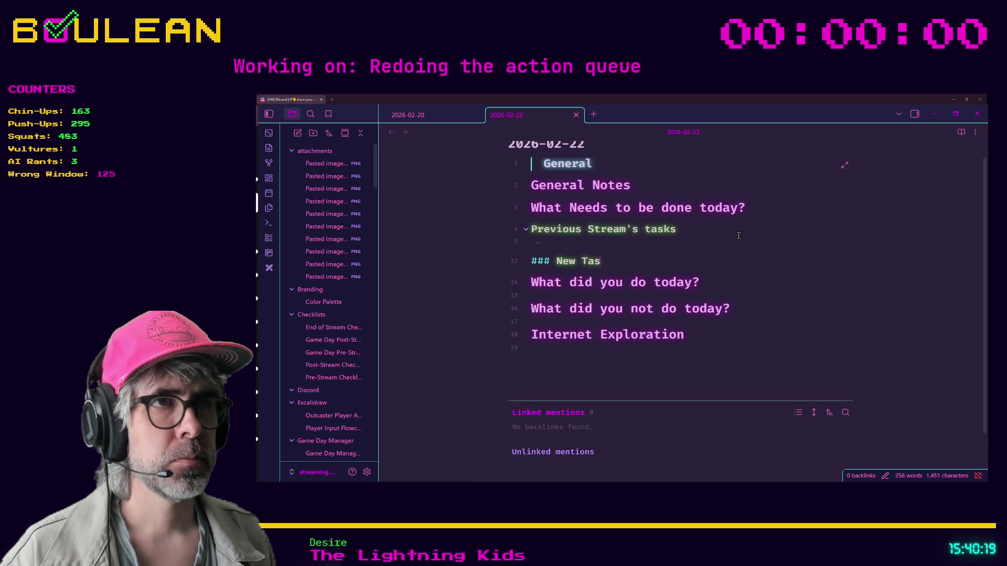
key(Return)
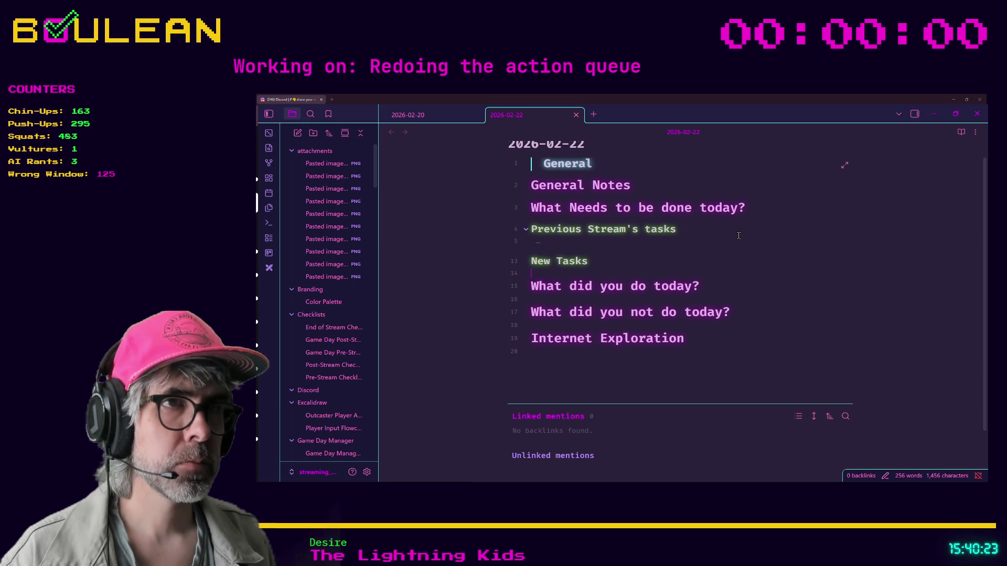
text(- [)
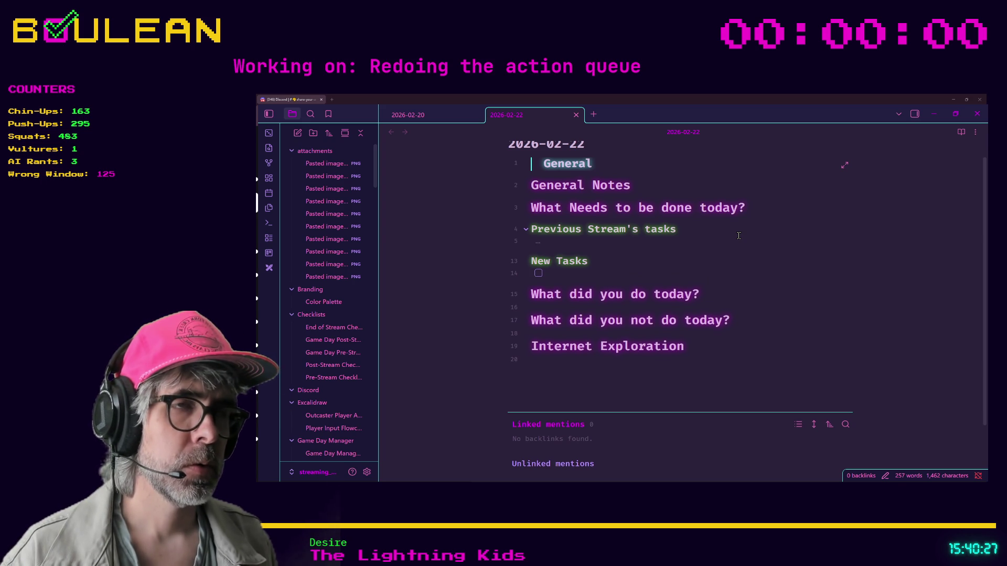
text( ove)
text( of the)
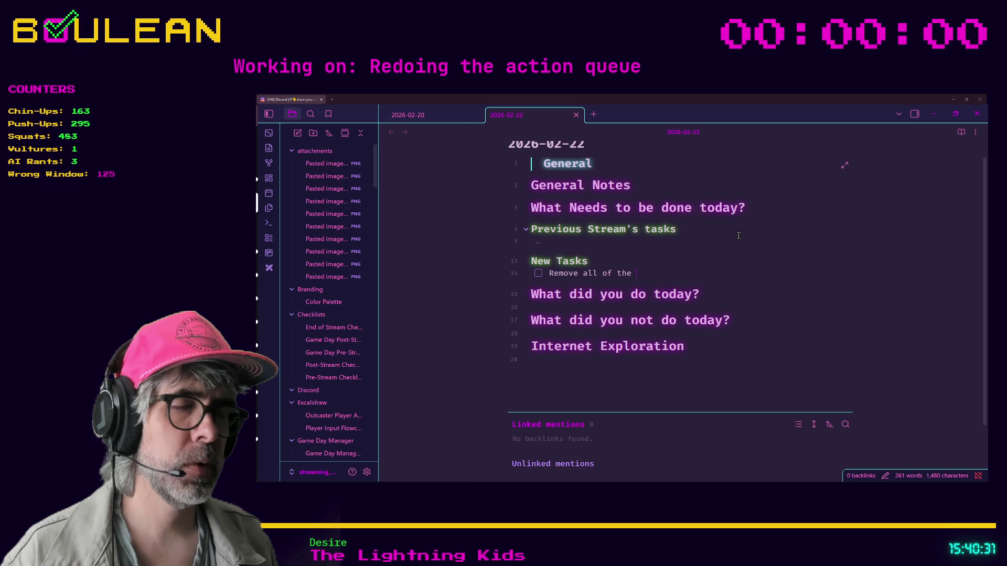
text(atch)
text(ems)
text(nts in)
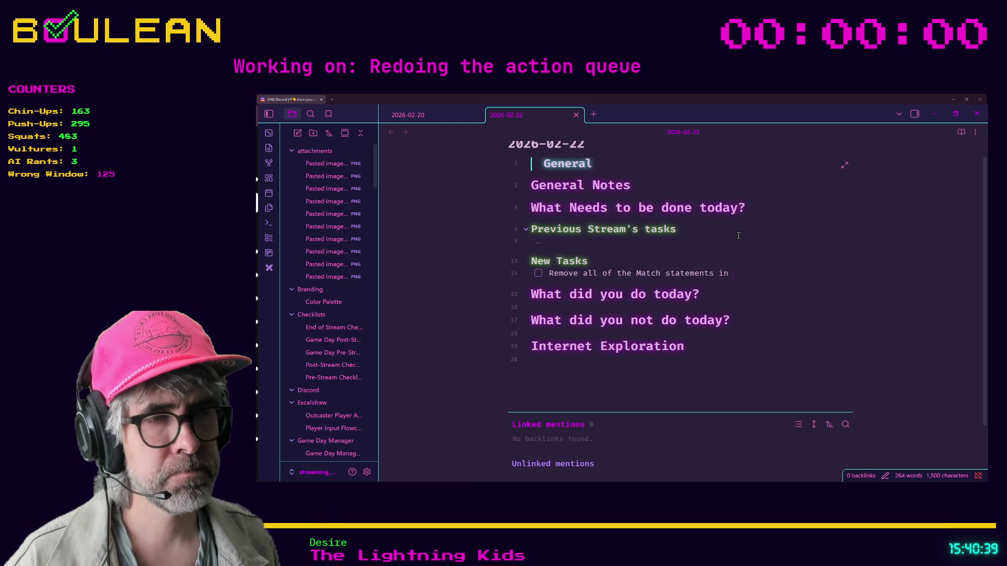
text(ill)
text(Manager)
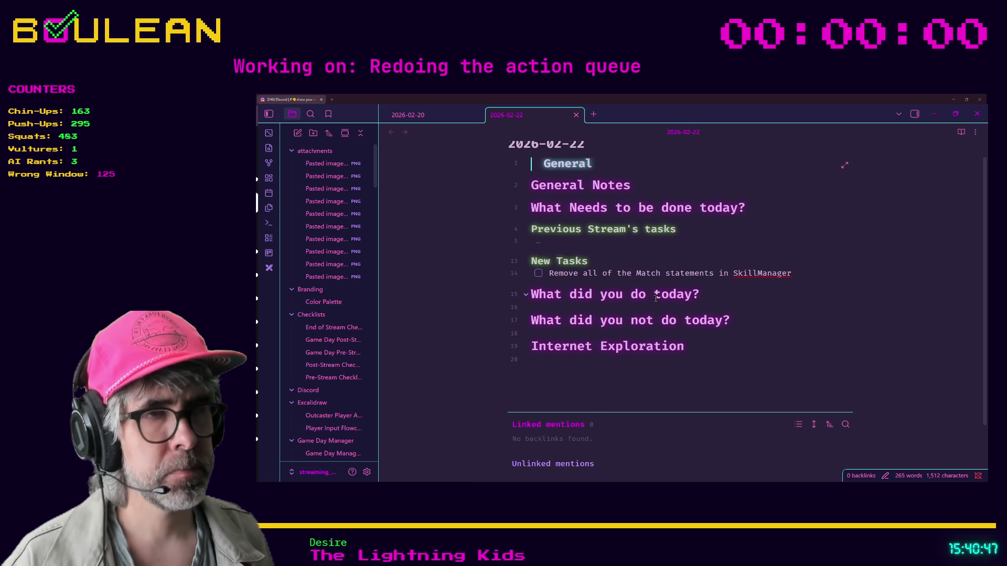
Step: Write that SkillManager's many match statements could be replaced by passing in the SkillRes resource
text(needless)
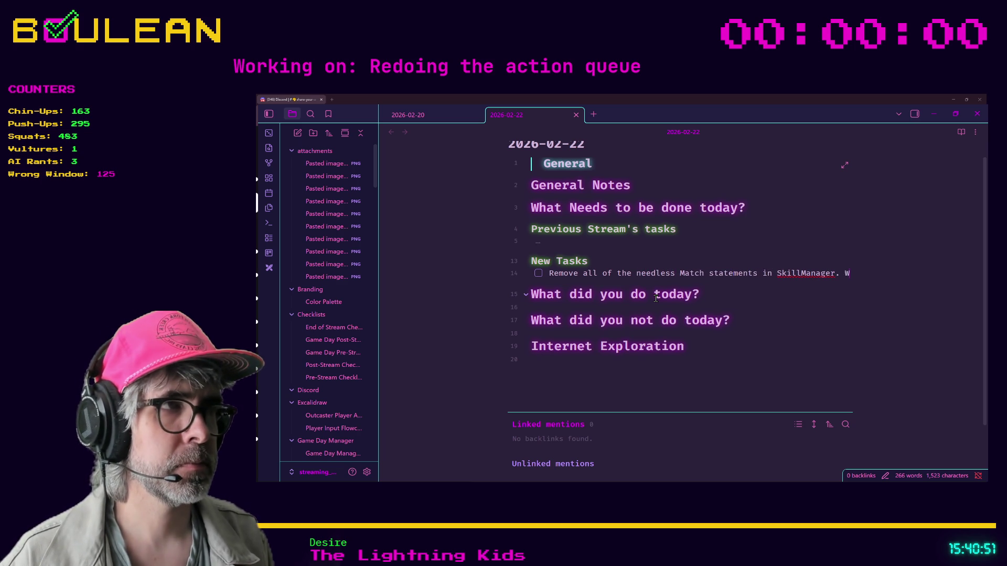
text(e are matchin)
text(g on the Skills)
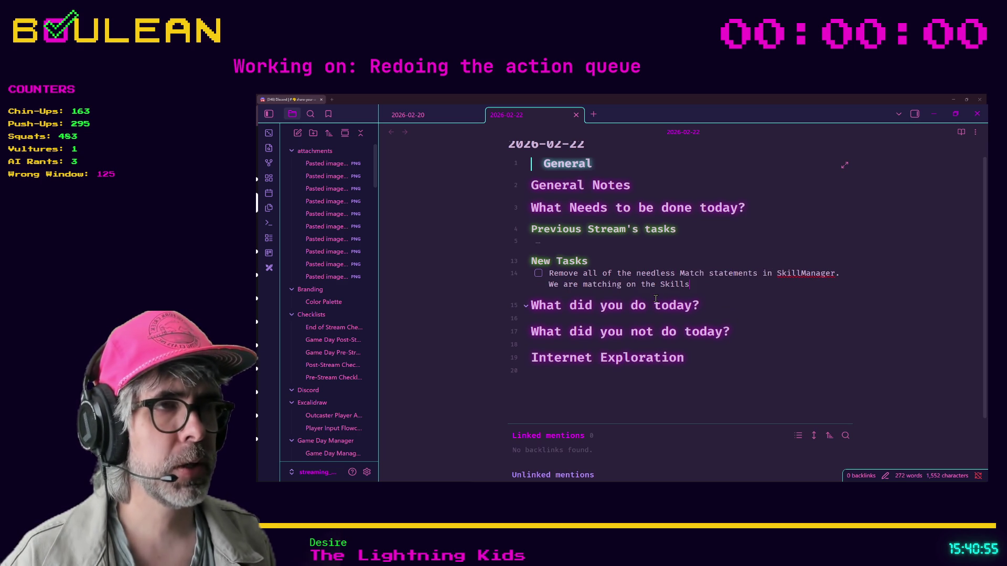
text( enum)
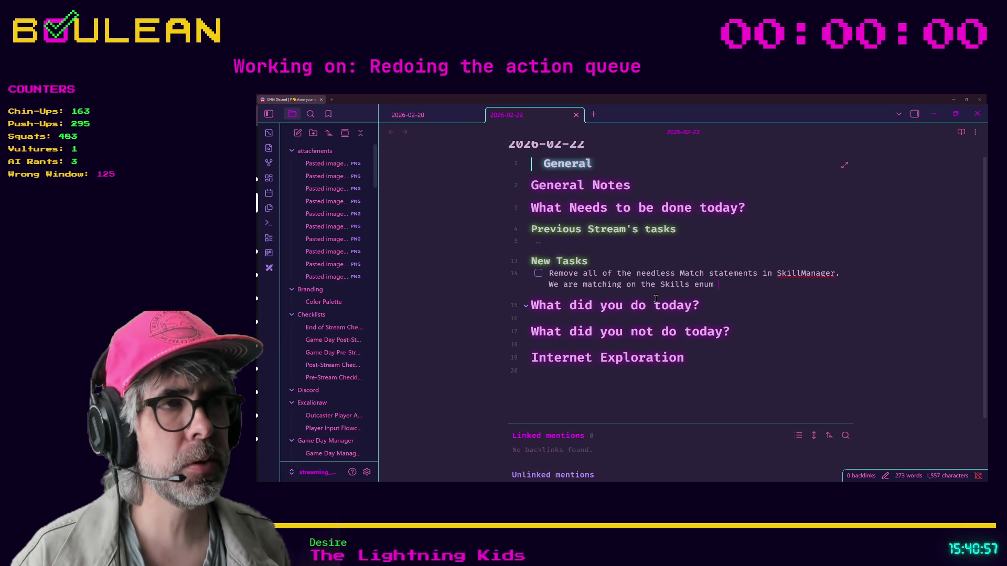
text( in so ma)
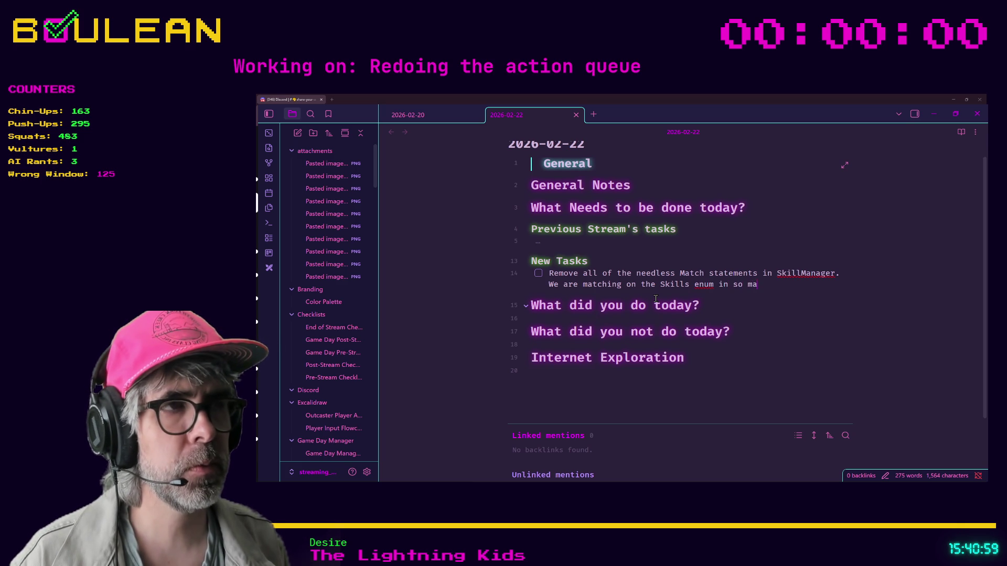
text(ny dferelfunctions and)
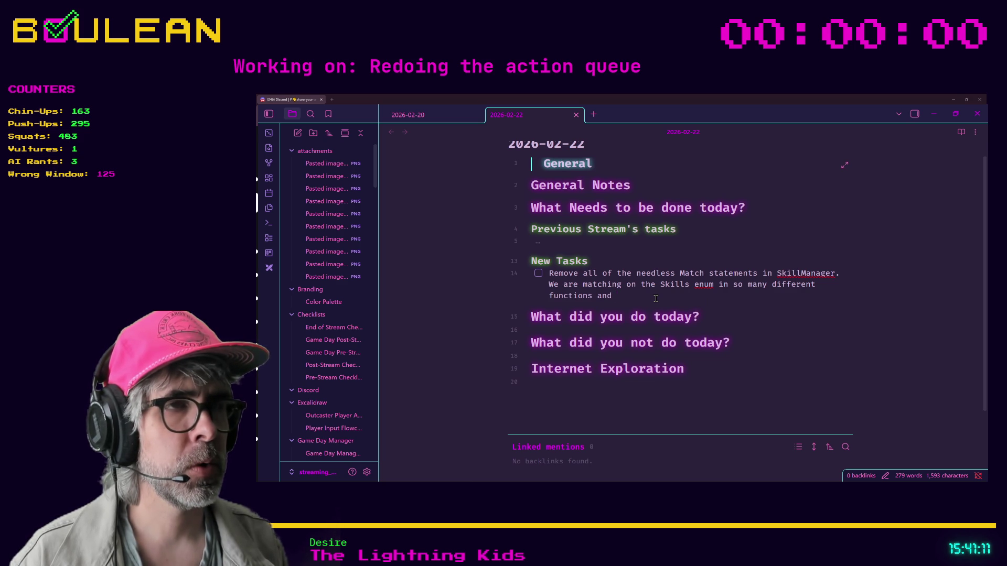
text(sho)
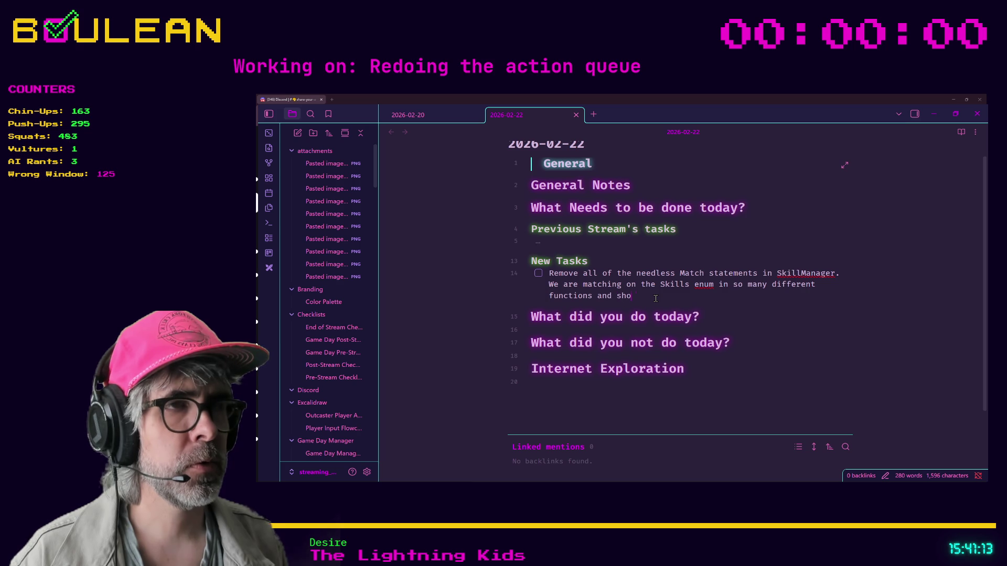
text(uld only be doing this)
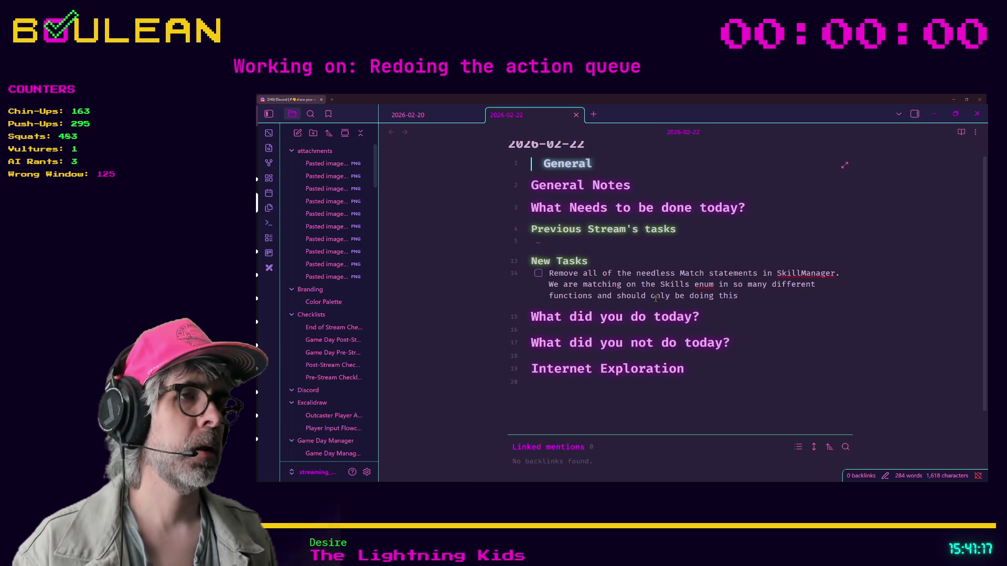
key(BackSpace)
key(BackSpace)
key(BackSpace)
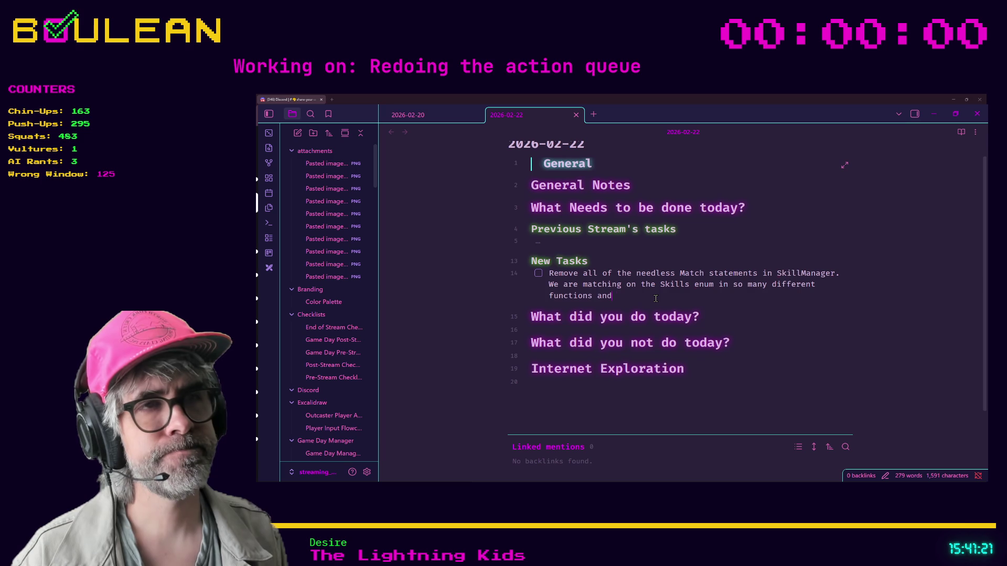
text( all of t)
text(hose )
text(match statements can e)
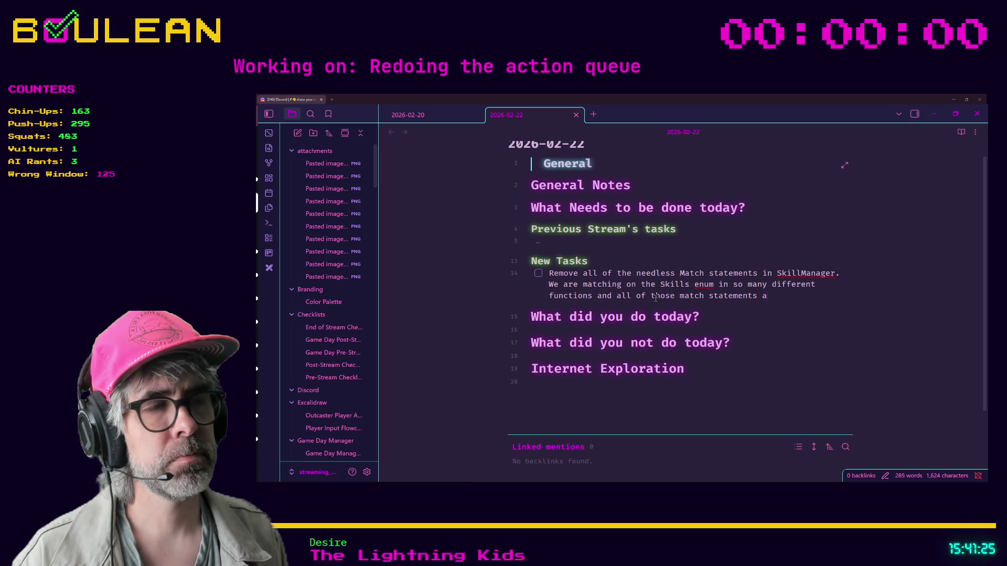
text(ither be do)
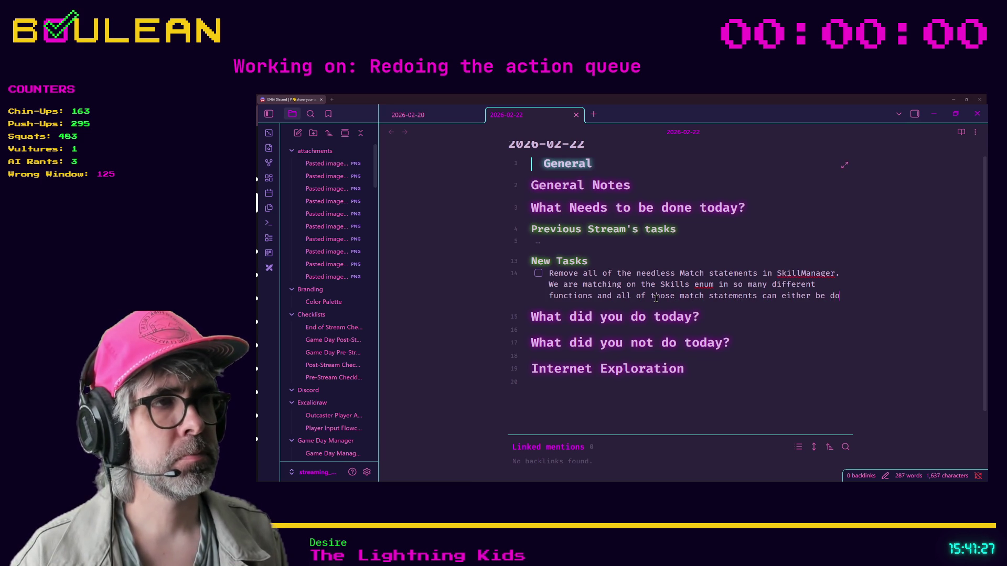
text(ne aw)
text((since we'll have S)
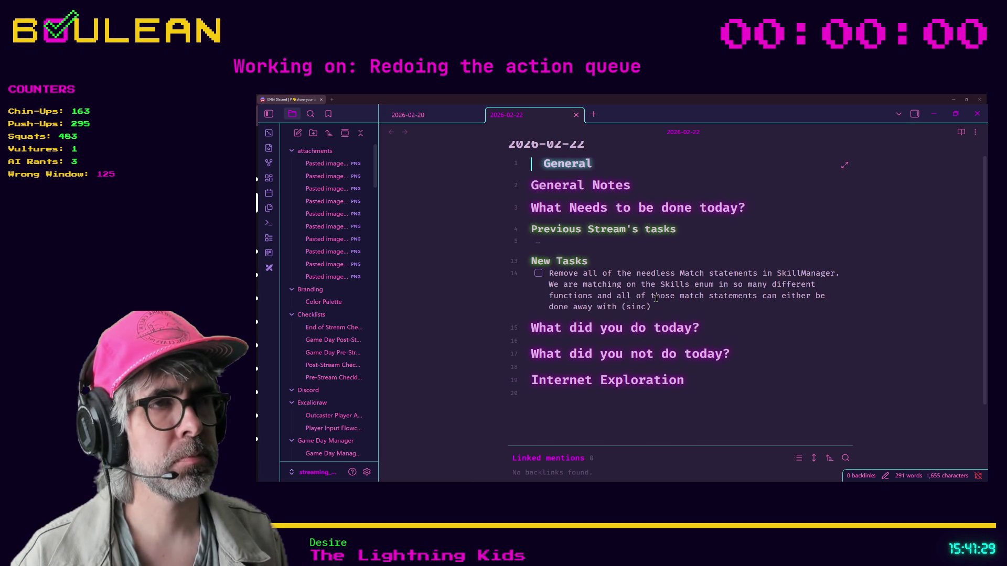
text(ki)
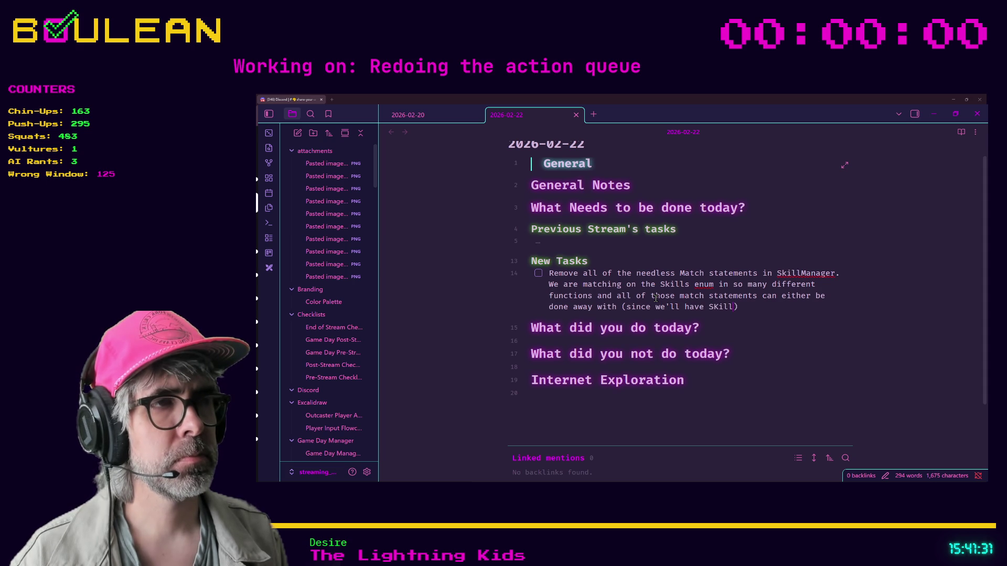
key(BackSpace)
key(BackSpace)
key(BackSpace)
text(by)
text(ing in th)
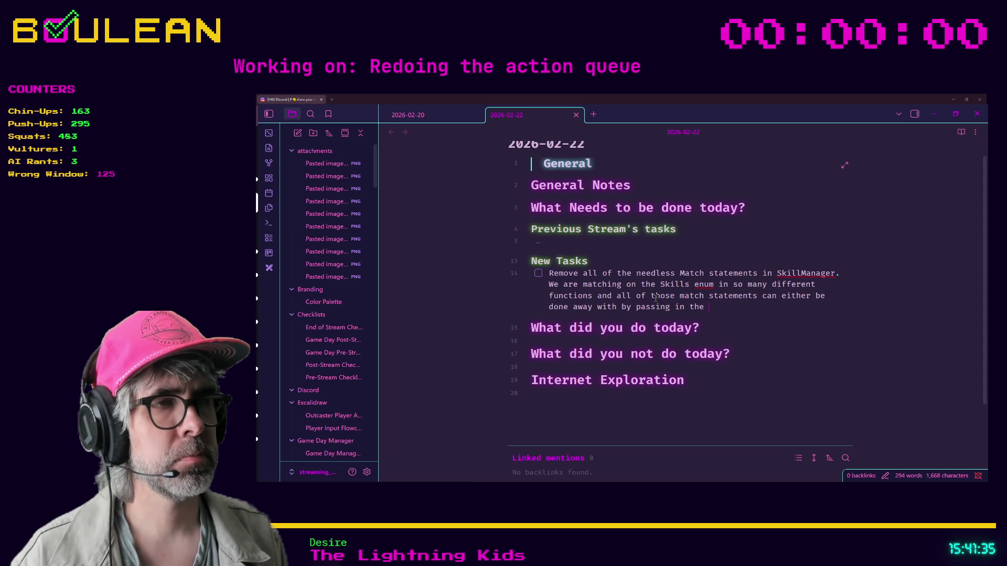
text(Res resource instead or , when tha)
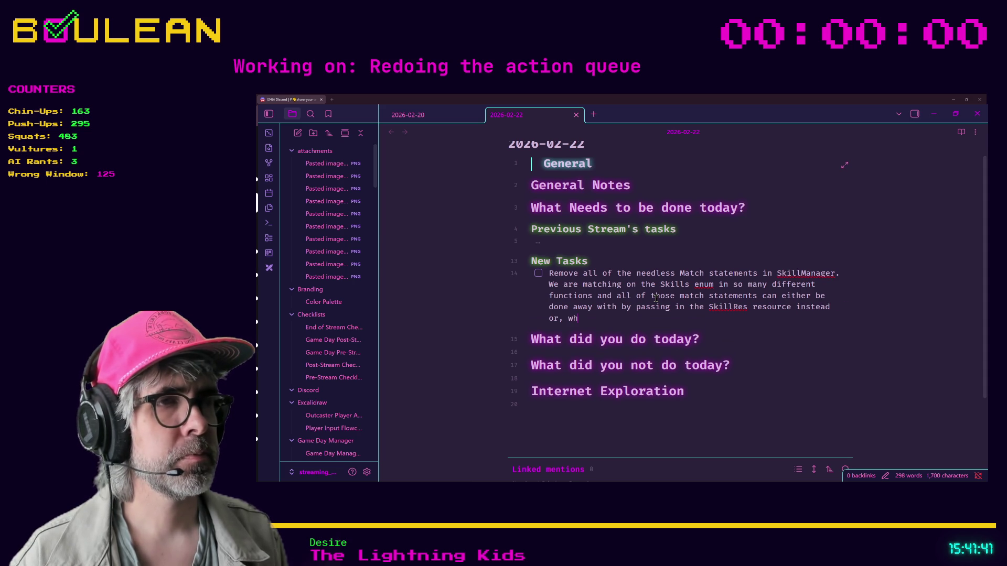
text(optio)
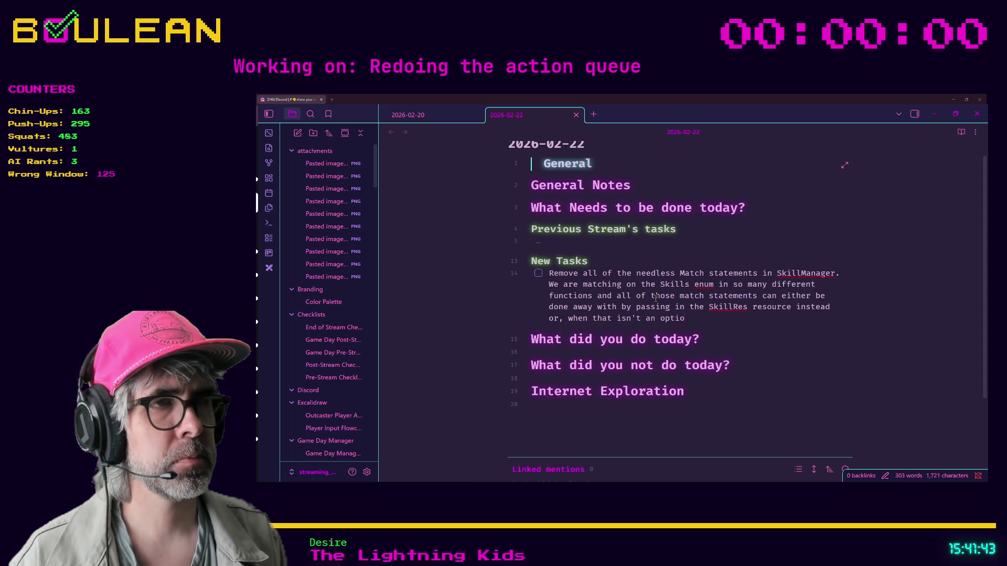
text(n, ing the)
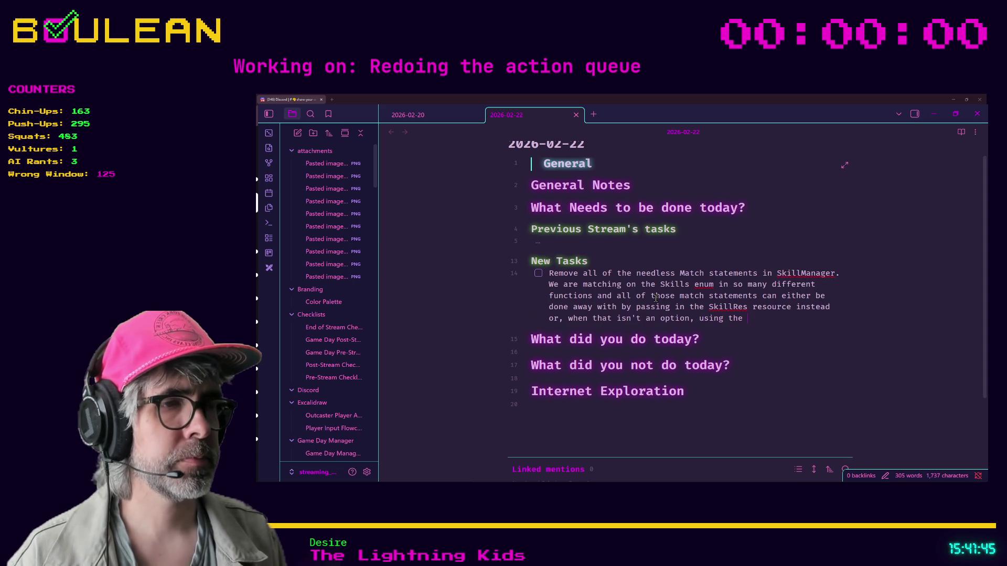
key(alt+Tab)
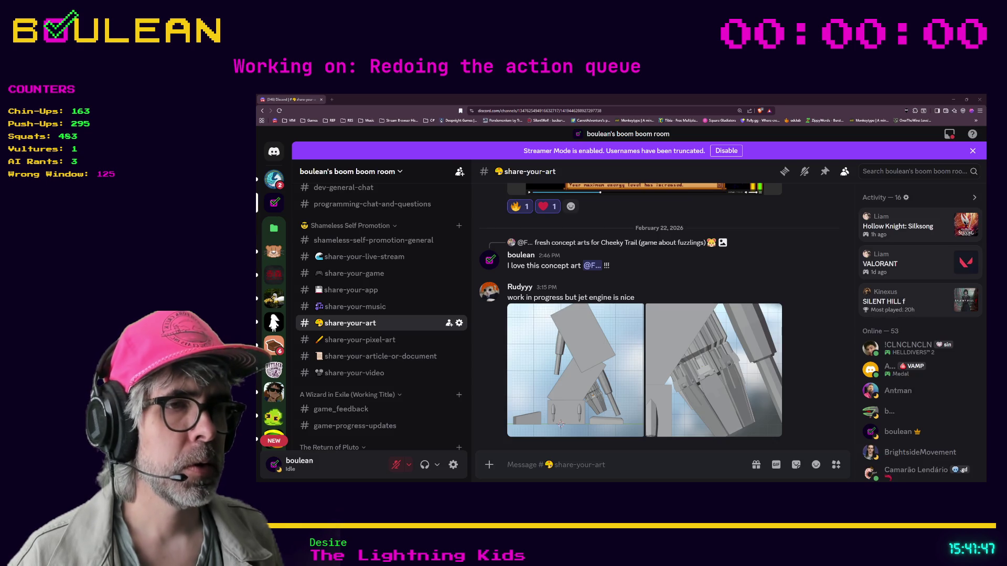
Step: Copy the get_skill_resource_from_skills_enum function name from skill_manager.gd line 119 and return to Obsidian
key(alt+Tab)
scroll(656, 311, up, 10)
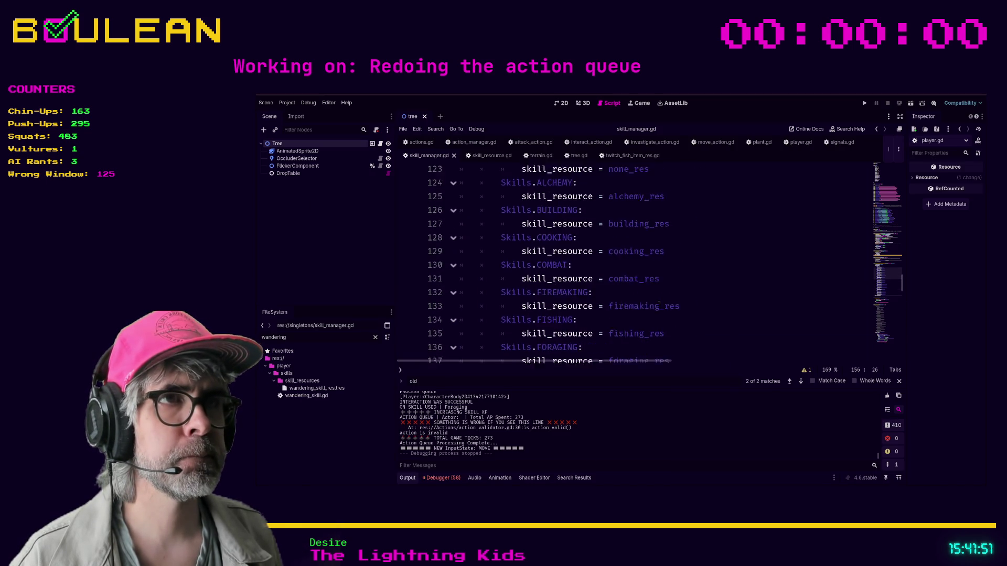
scroll(659, 303, up, 5)
scroll(664, 281, up, 1)
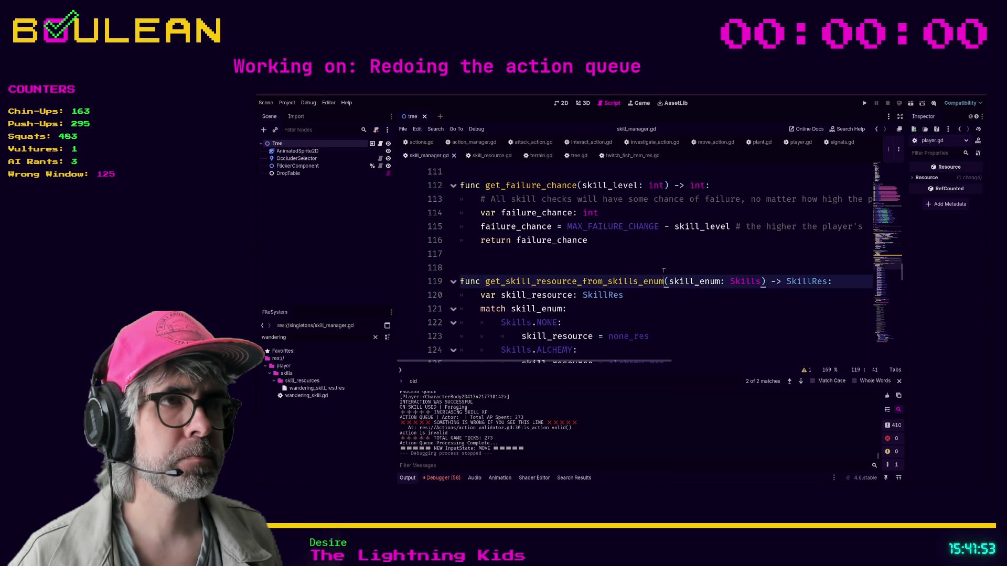
mouse_move(663, 281)
mouse_down()
mouse_move(765, 281)
mouse_move(485, 281)
mouse_up()
key(ctrl+c)
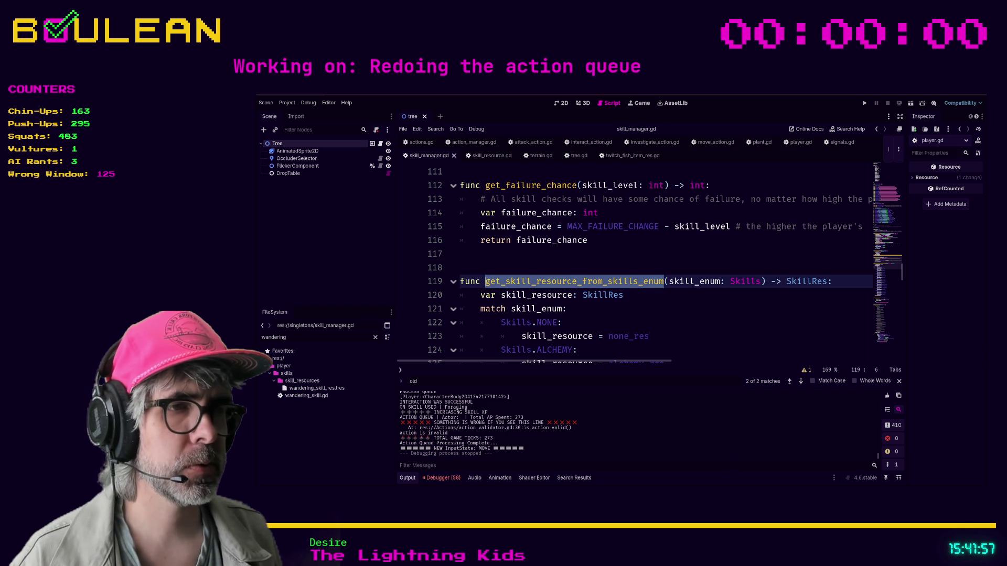
key(alt+Tab)
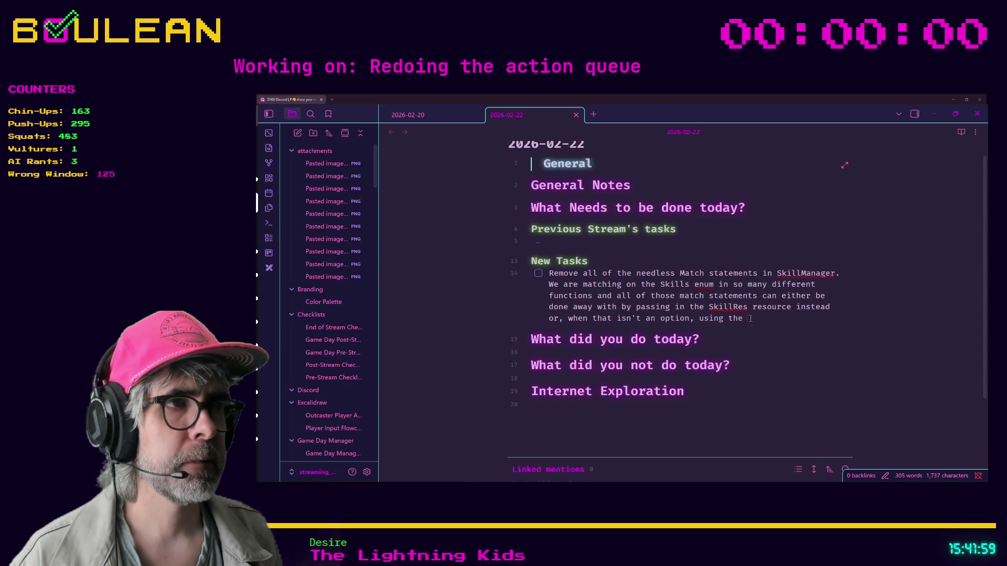
Step: Finish the task: use get_skill_resource_from_skills_enum() to return the SkillRes associated with the passed enum value
key(ctrl+v)
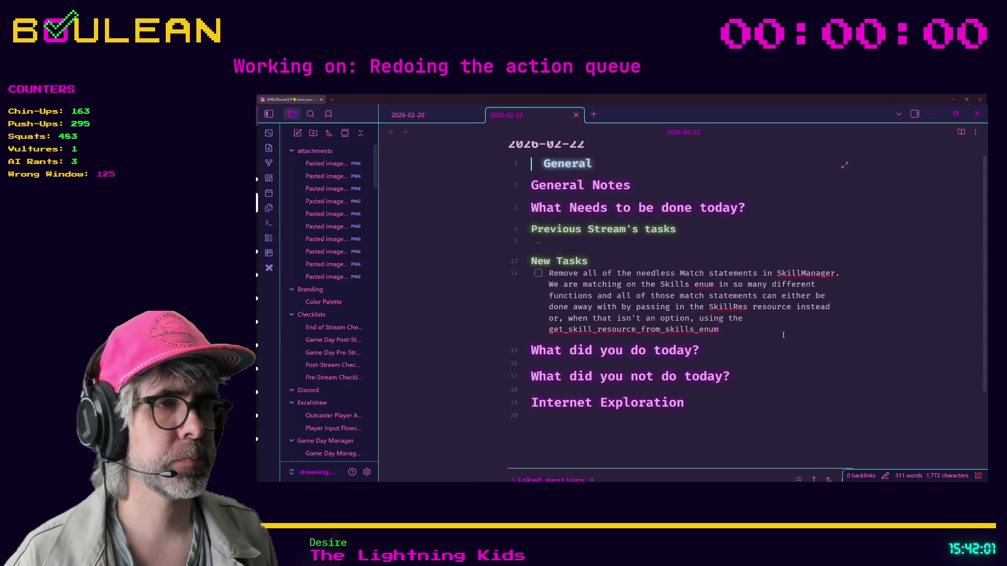
text(fun)
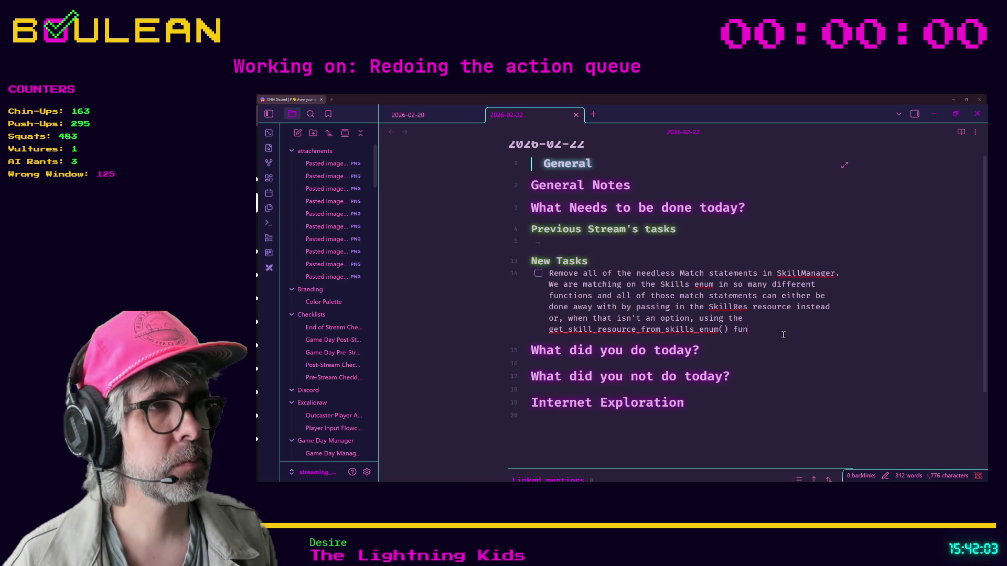
text(ction to return the)
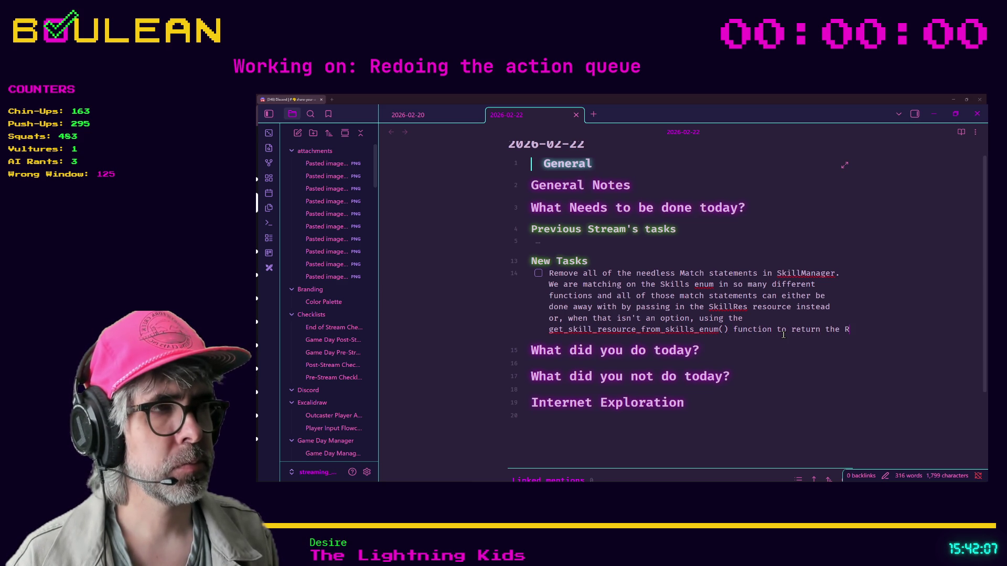
key(BackSpace)
text(Skill)
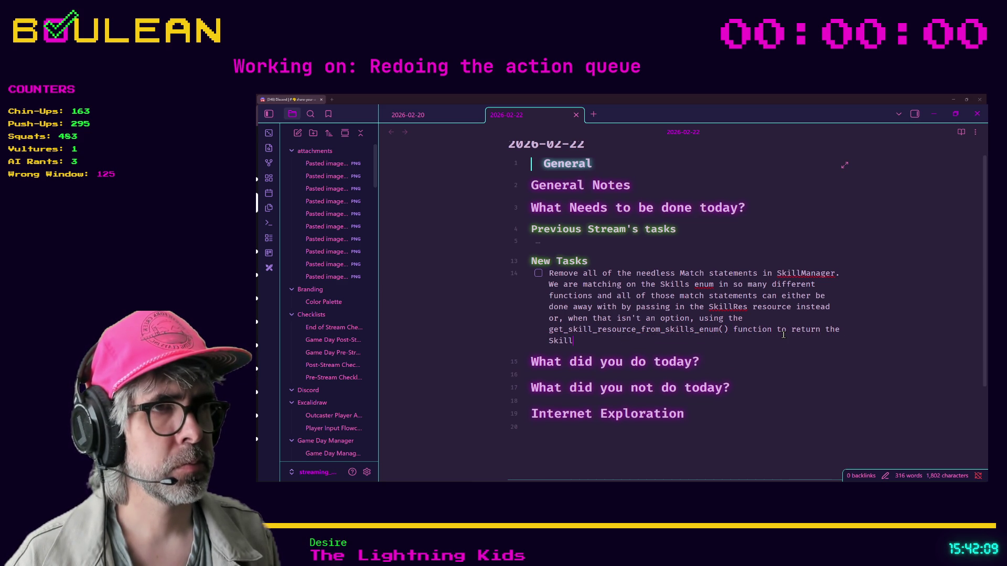
text(Res r)
text(esource ass)
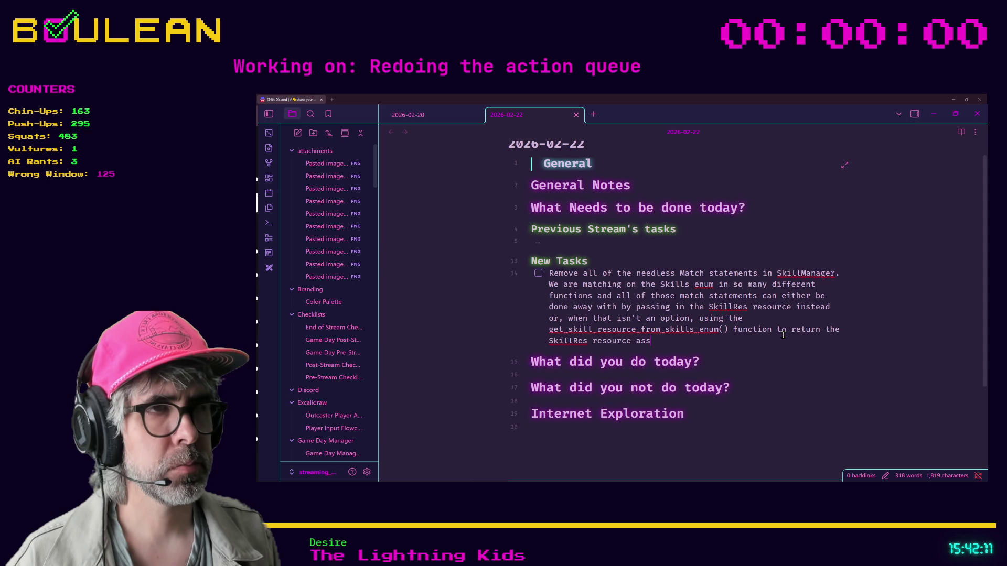
text(icaocia)
key(BackSpace)
key(BackSpace)
text(ted with)
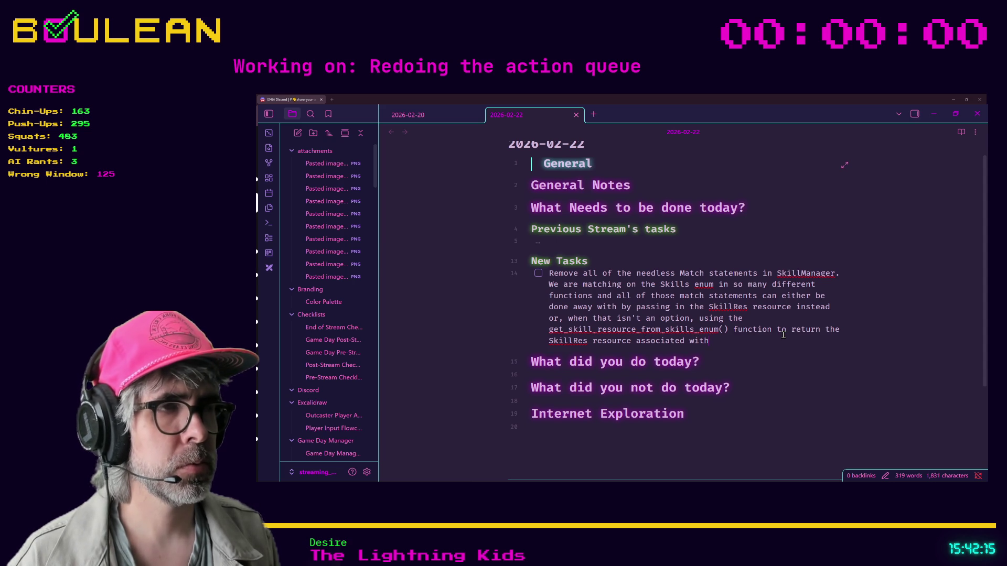
text( the )
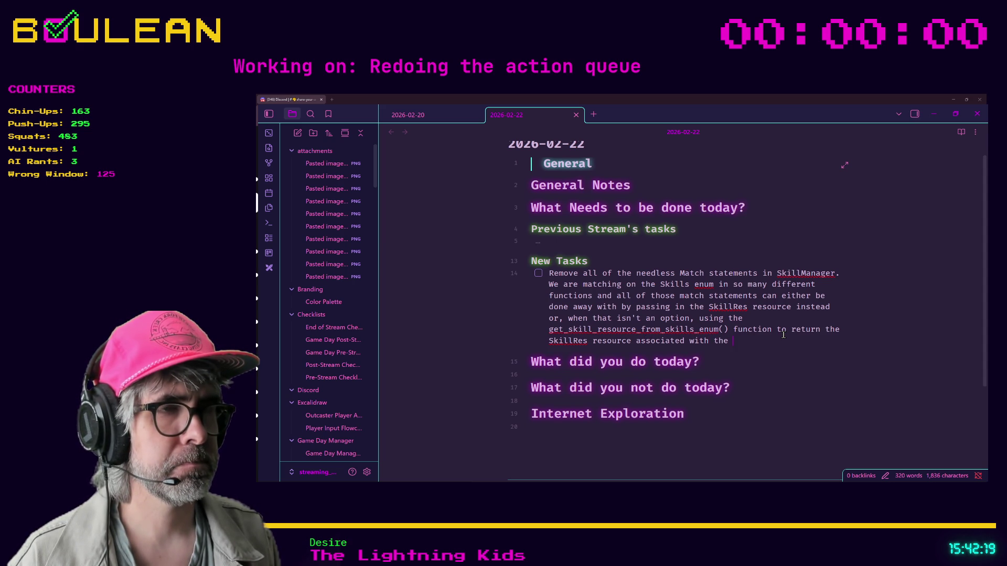
text(enum valus passed in.)
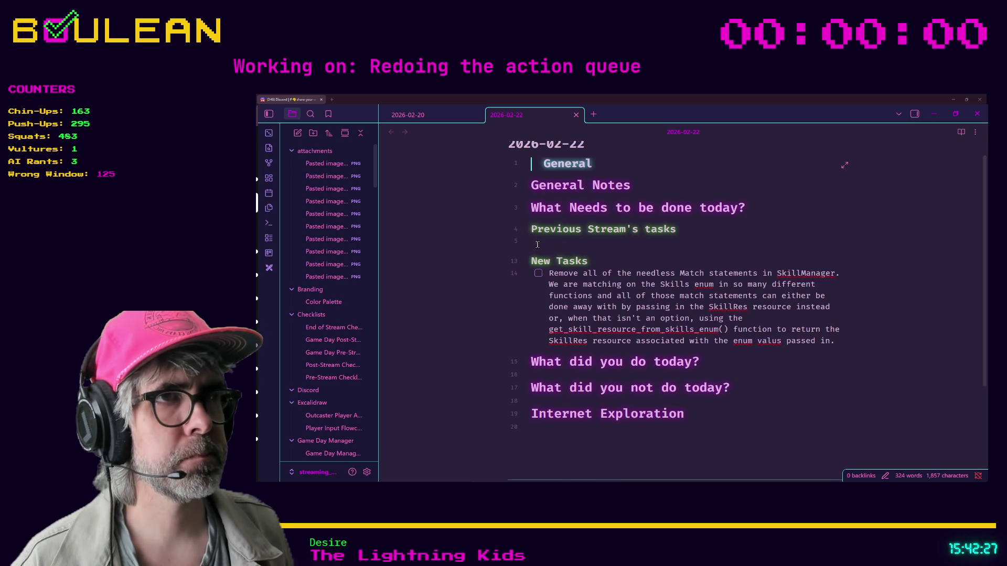
Step: Expand the collapsed Previous Stream's tasks and remove the empty line under the heading
click(537, 246)
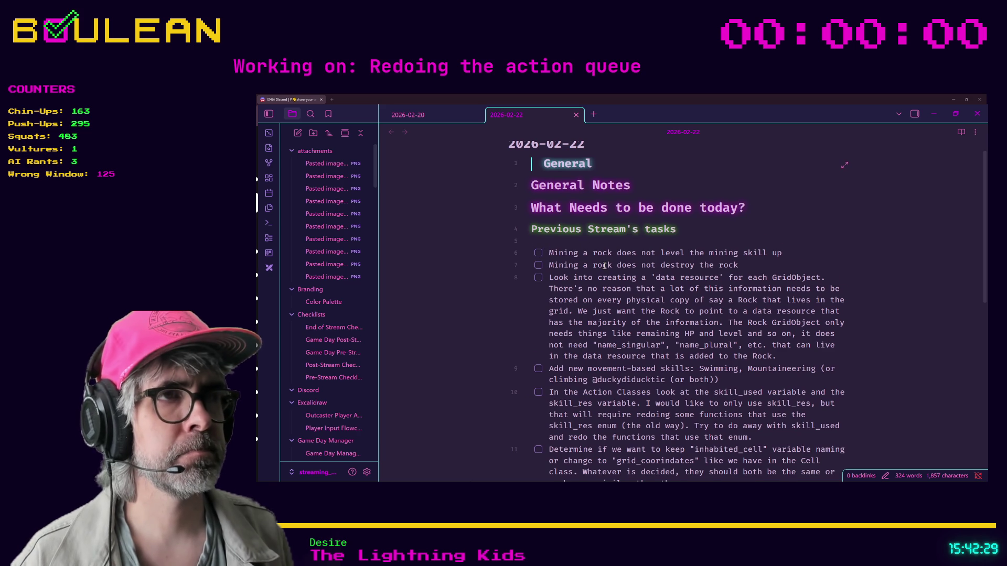
key(BackSpace)
click(757, 302)
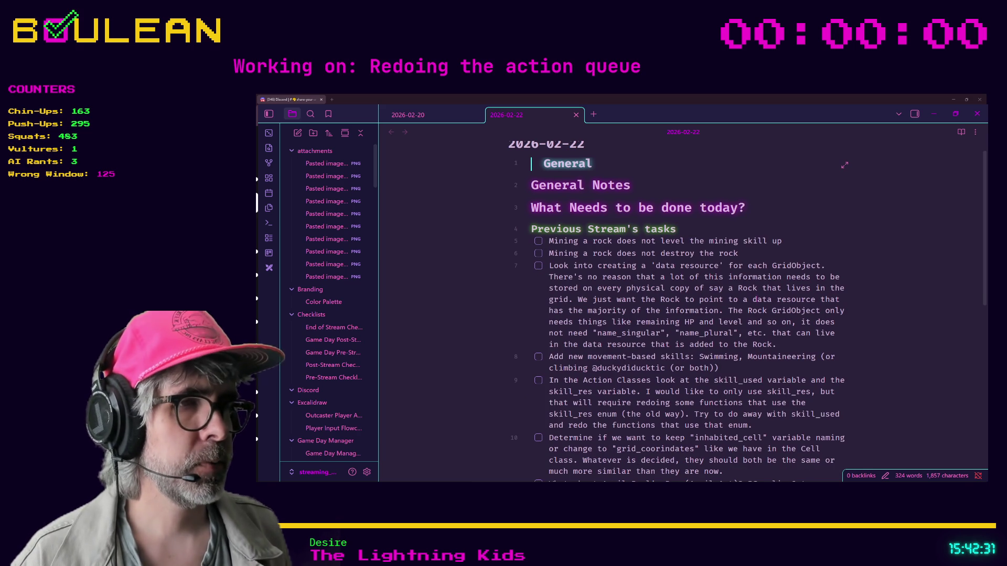
Step: Switch back to the Godot editor and run the game with F5
key(alt+Tab)
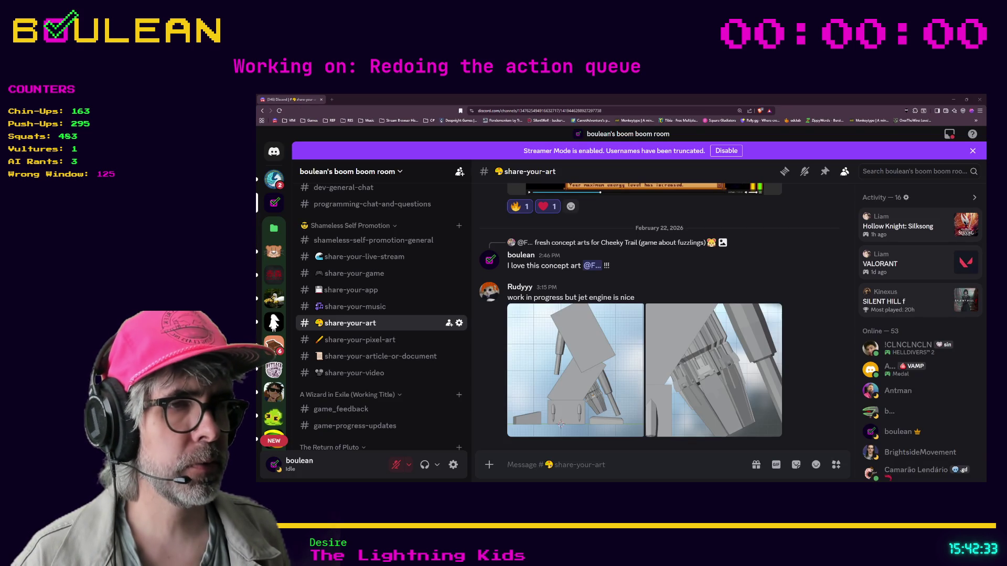
key(alt+Tab)
click(657, 326)
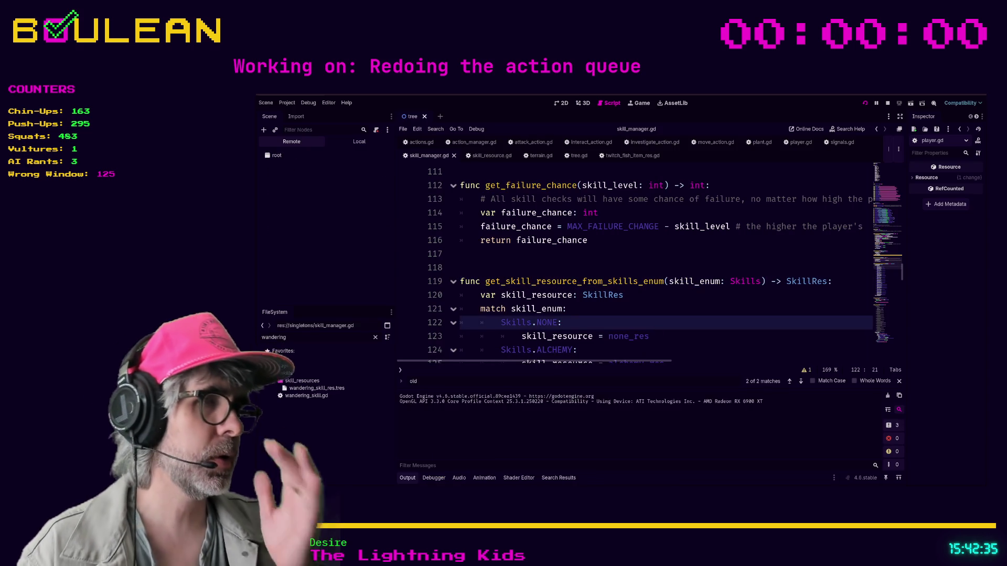
key(F5)
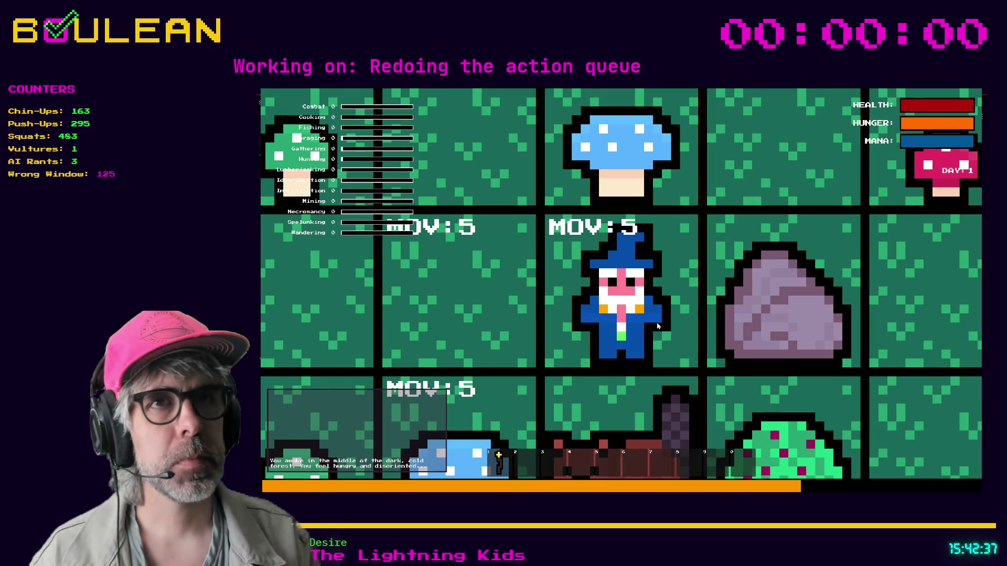
Step: Relaunch the game and harvest the sapling on the left for two Sticks
scroll(657, 326, down, 3)
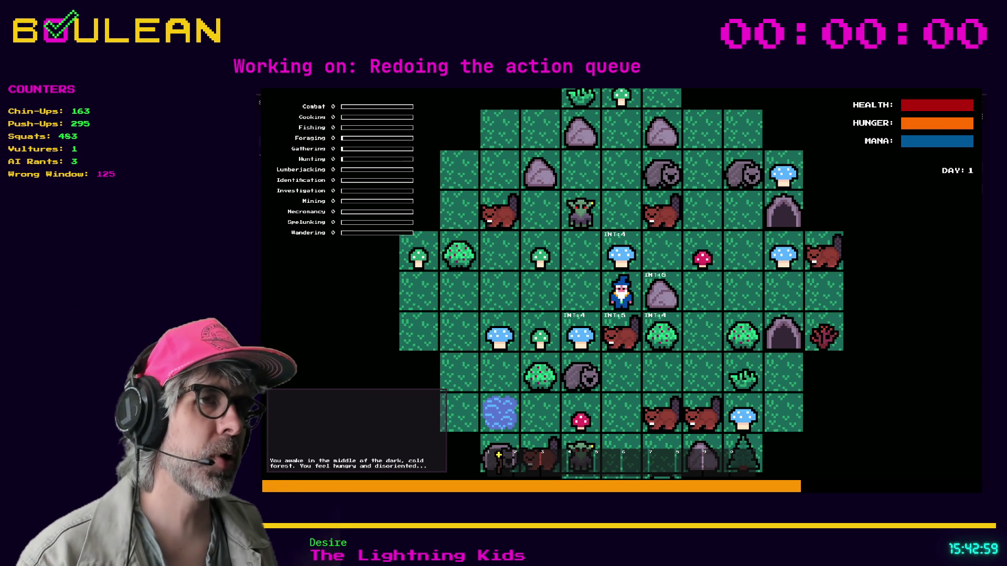
key(F5)
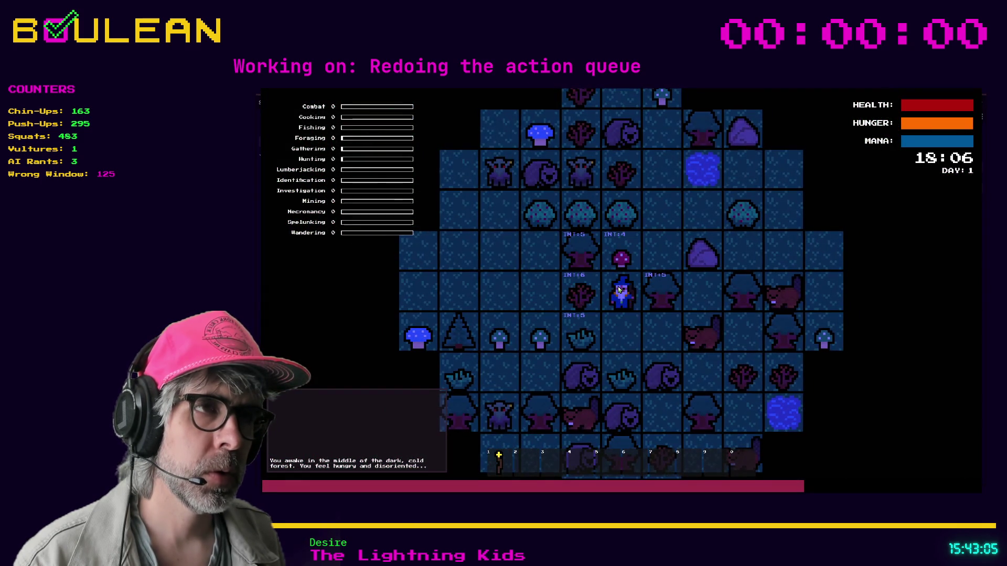
key(Left)
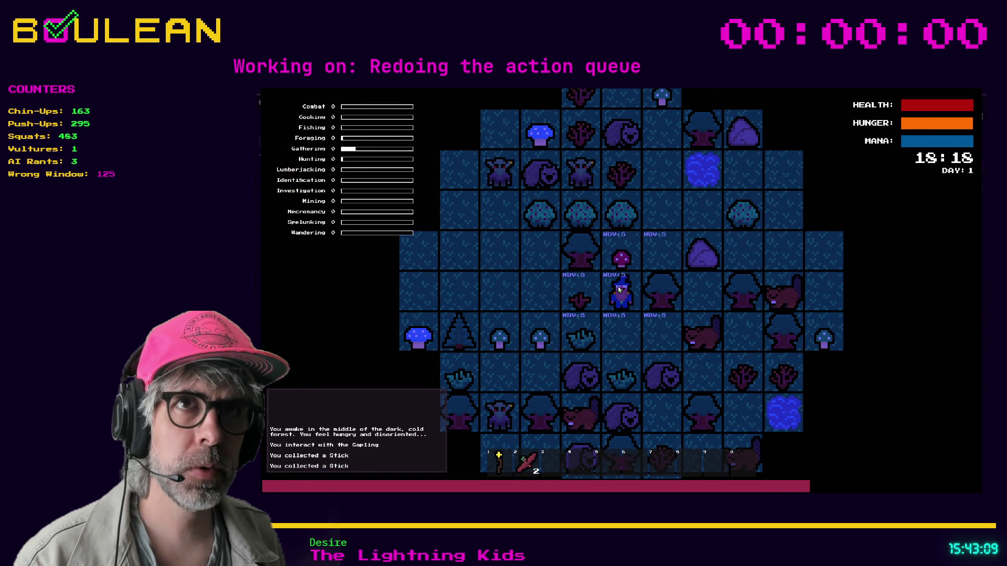
Step: Collect the Grass Tuft and two Green Mushrooms, then chop the Tree to the left
key(Down)
key(Left)
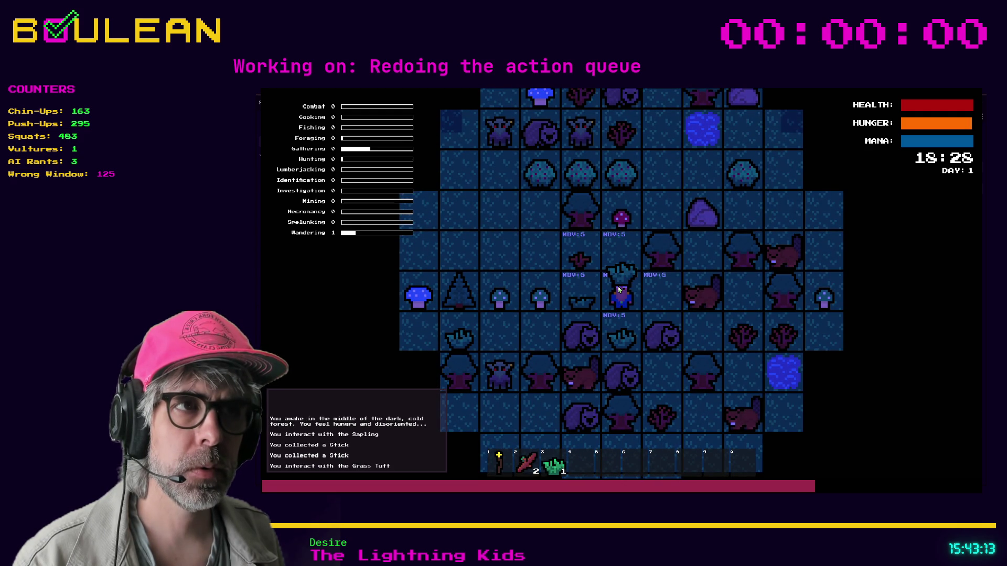
key(Left)
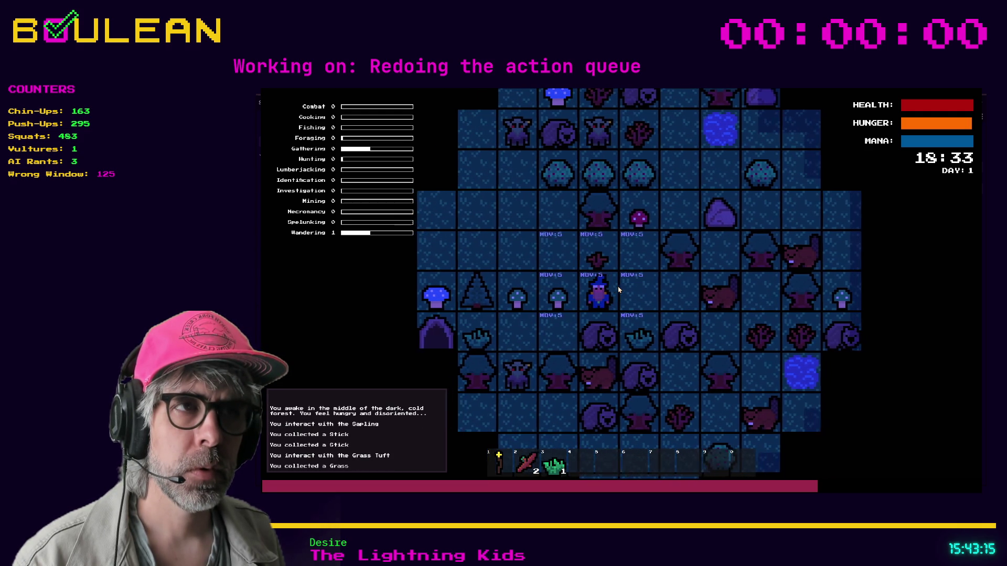
key(Left)
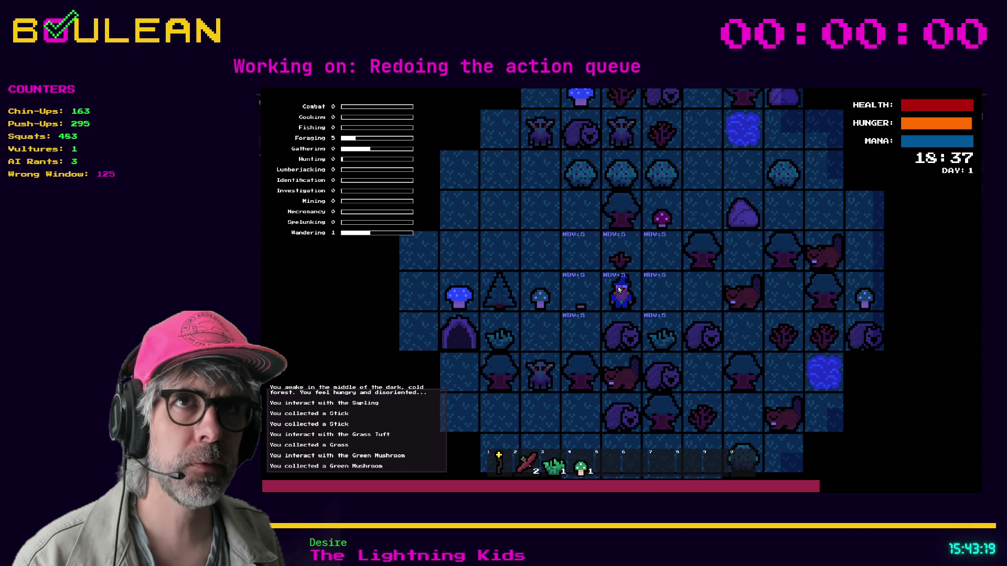
key(Left)
key(Left)
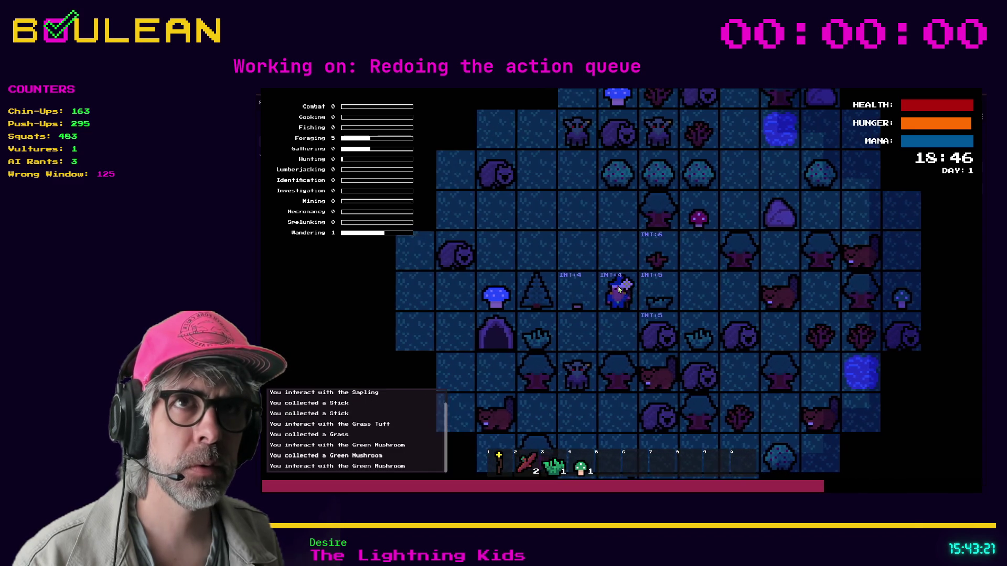
key(Left)
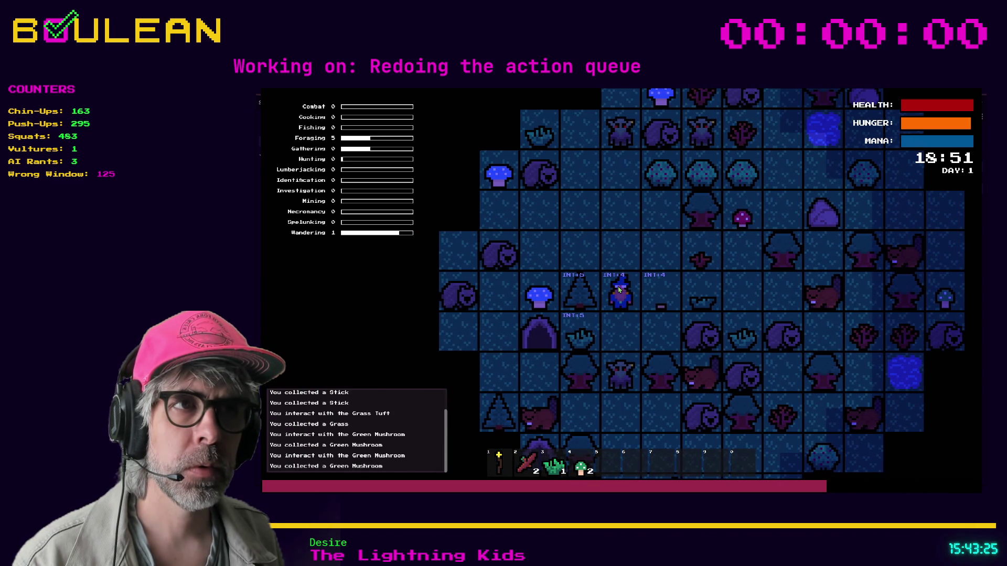
key(Left)
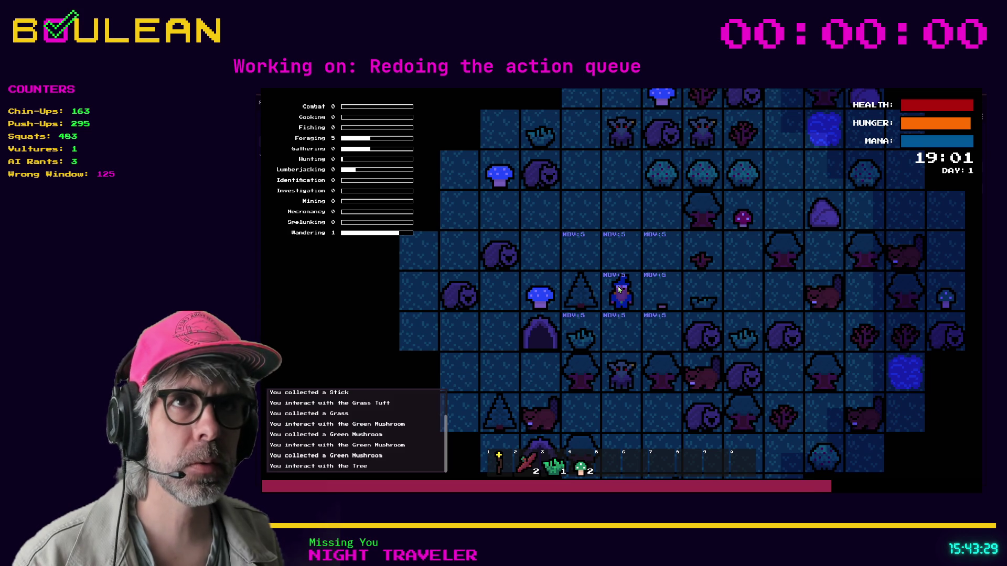
Step: Walk the wizard up and right past the dark tree to the Berry Bush
key(Up)
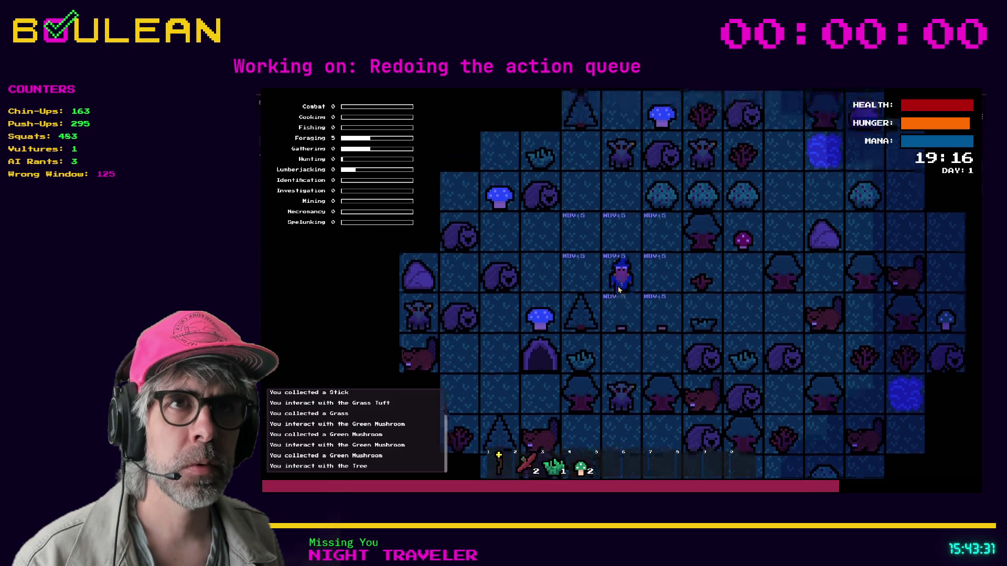
key(Right)
key(Right)
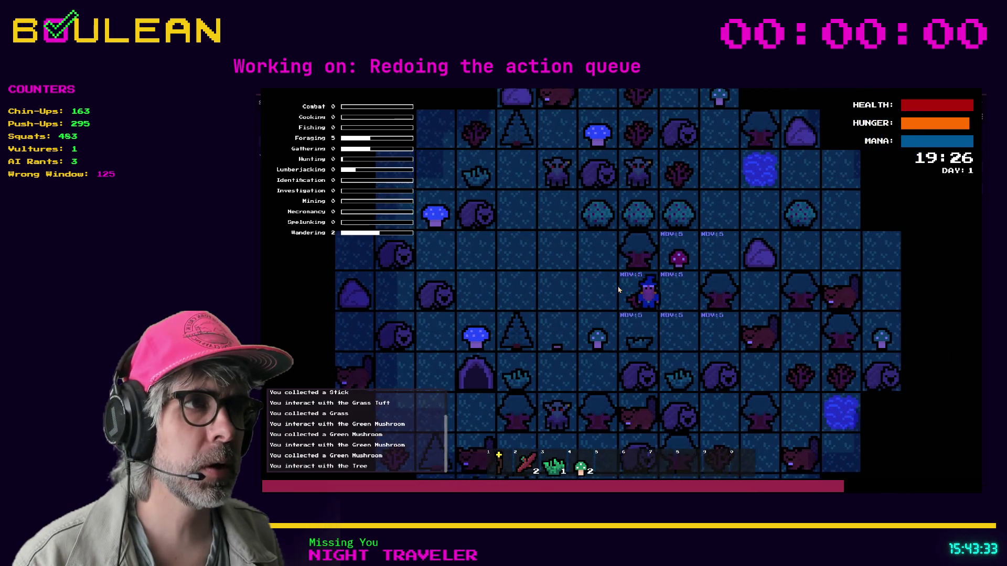
key(Up)
key(Right)
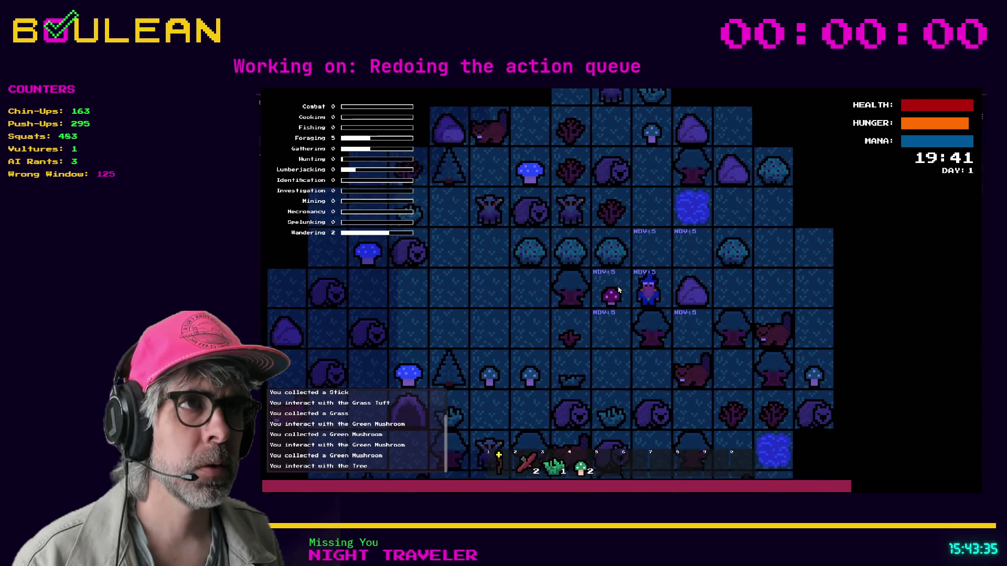
key(Up)
key(Left)
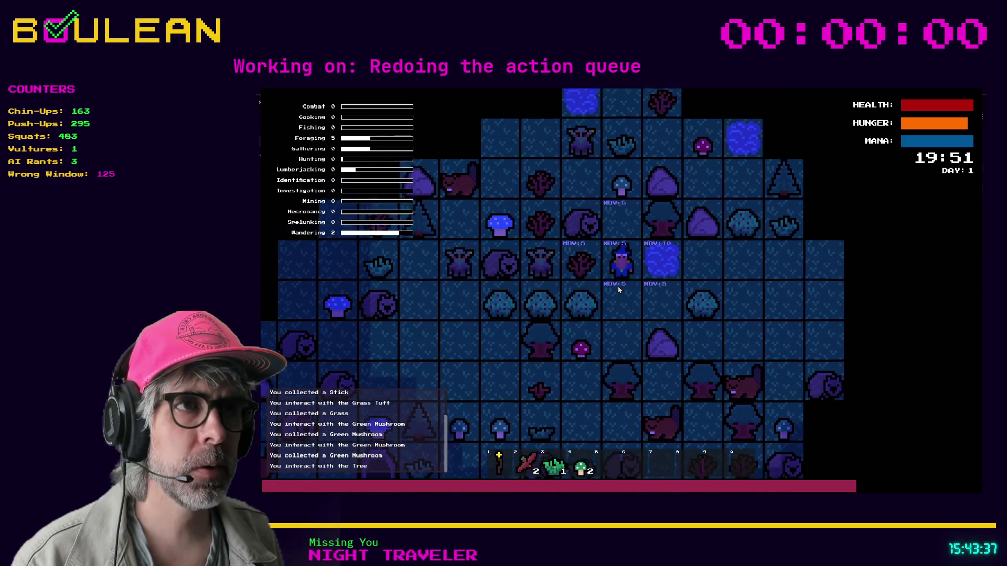
Step: Pick the berry, then kill the Wombat and collect its Raw Meat, reaching 27
key(Up)
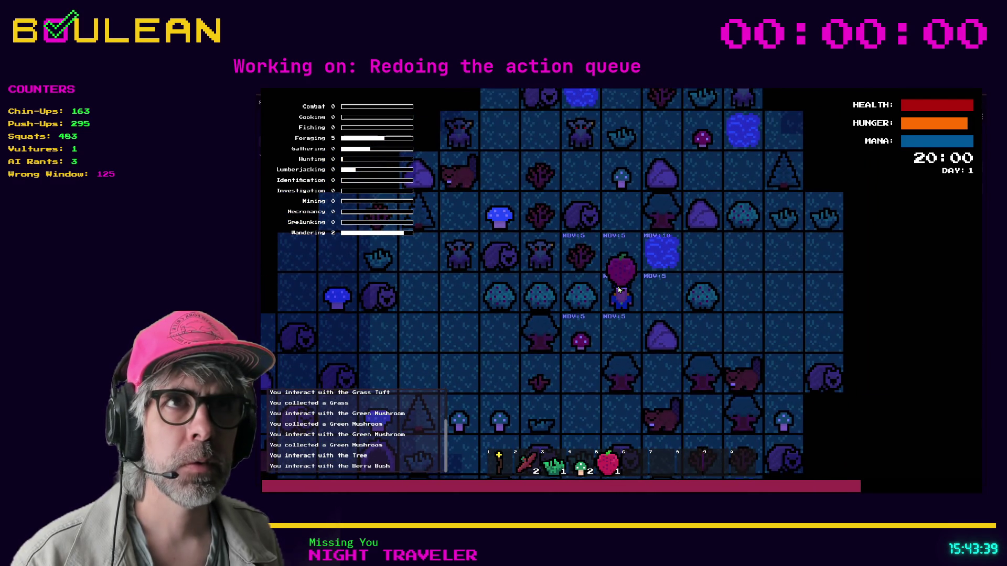
key(Up)
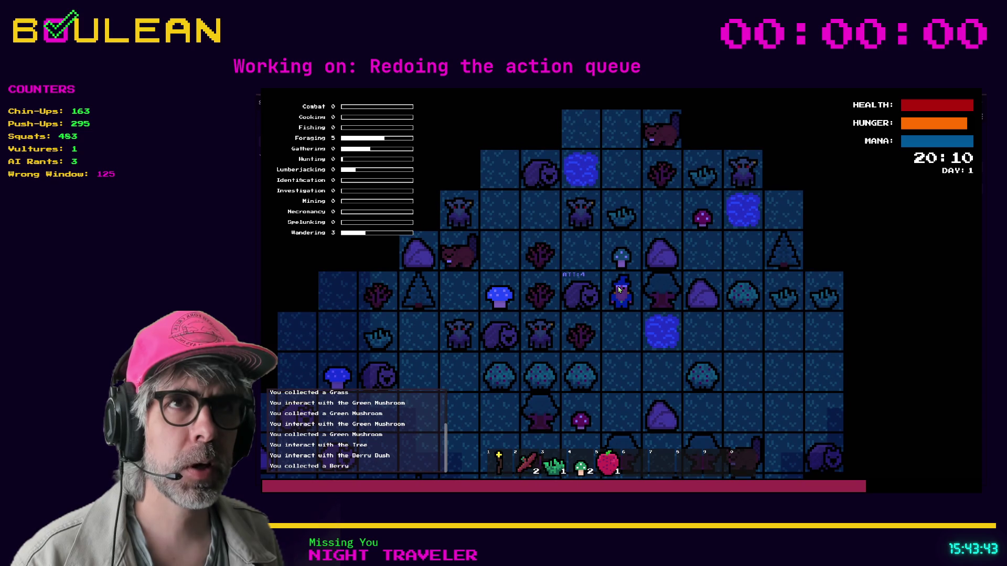
key(Left)
key(Left)
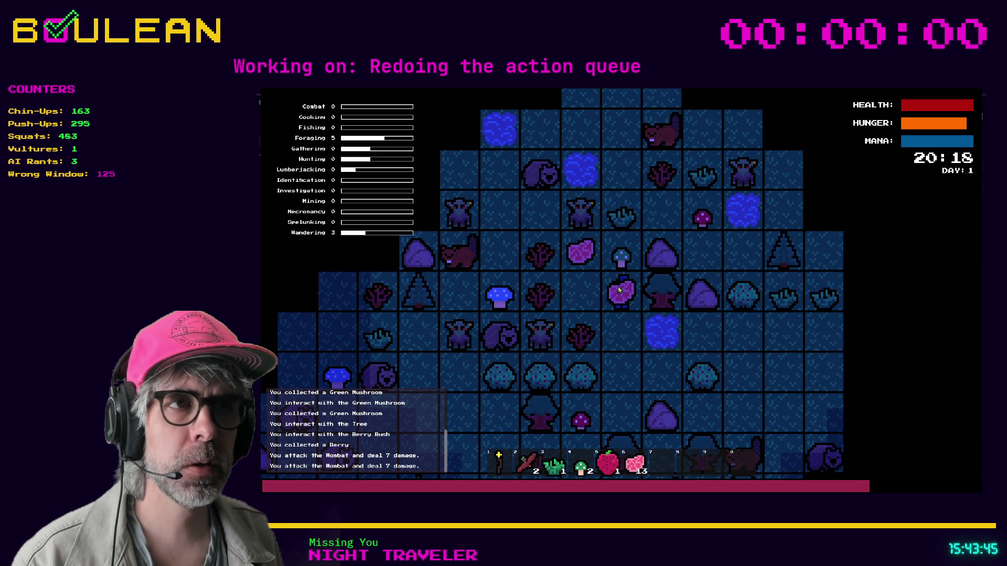
key(Left)
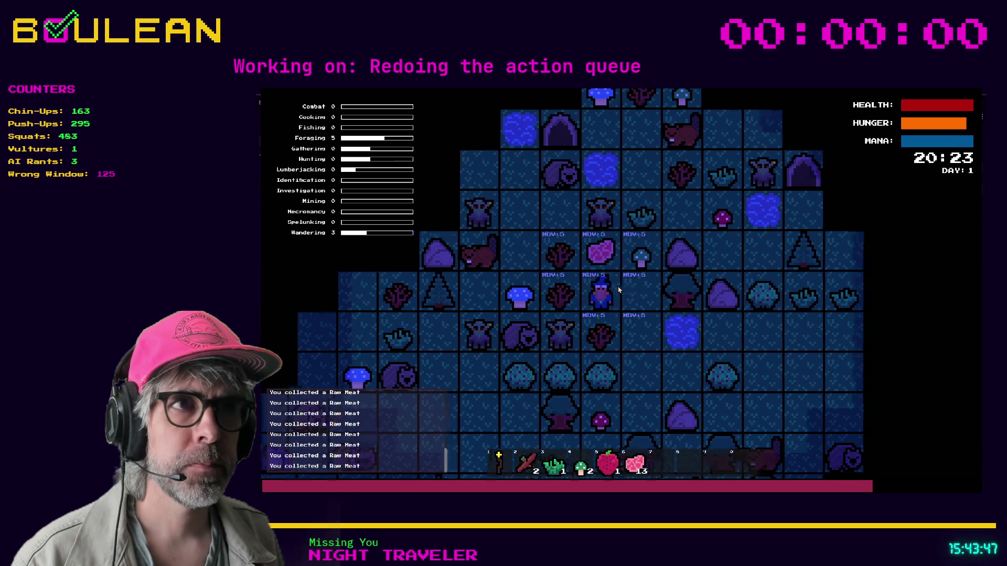
key(Up)
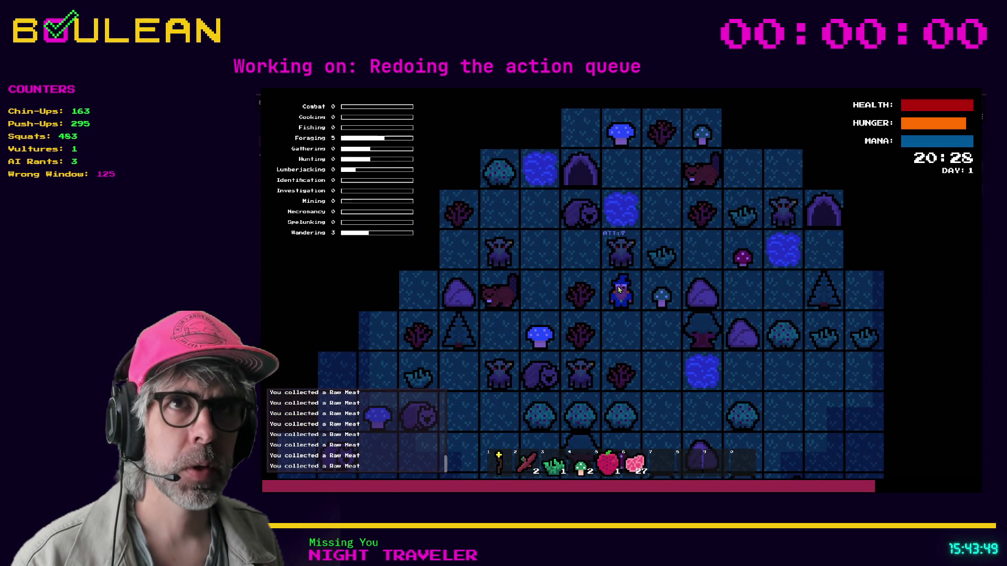
Step: Defeat the Goblin above for a Soul and keep moving through the night map
key(Up)
key(Up)
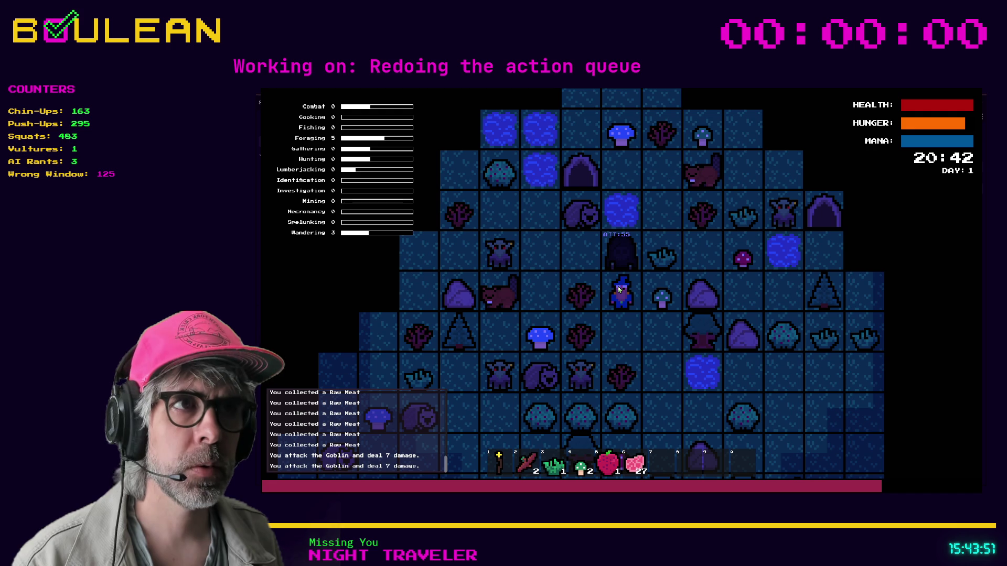
key(Up)
key(Up)
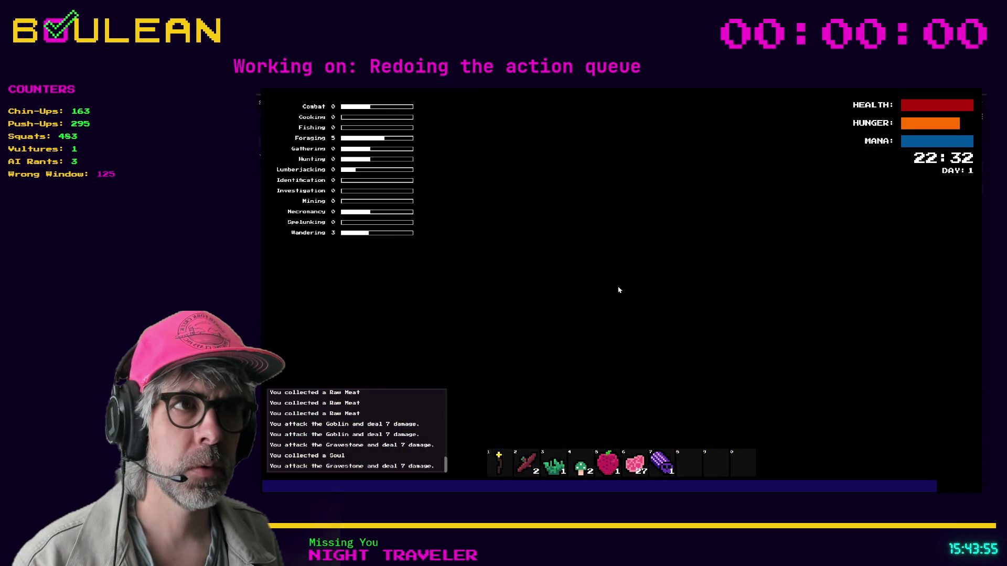
key(Up)
key(Down)
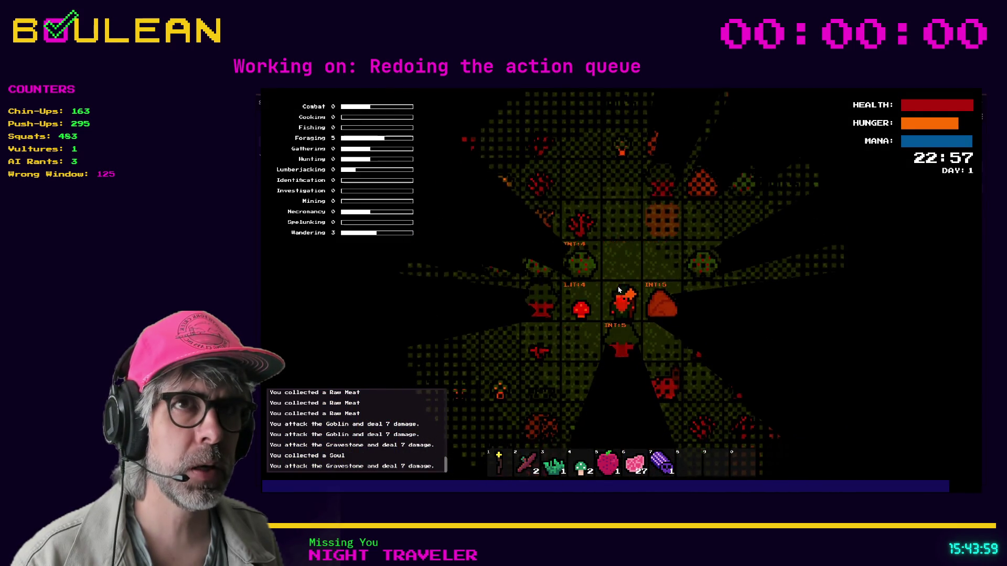
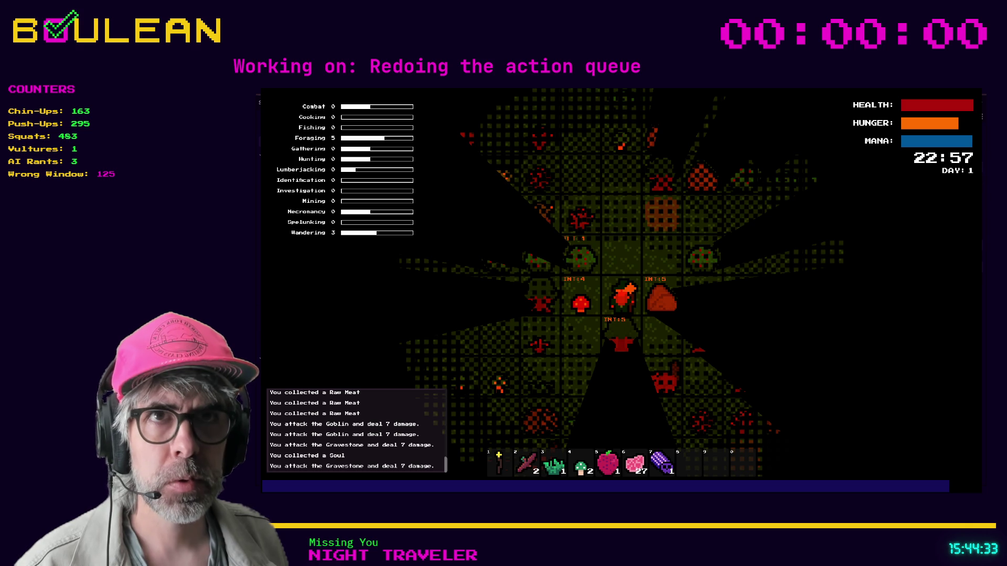
Step: Put mining_skill_res.tres in the Rock's Skill Used For slot and relaunch the game with F5
key(alt+F4)
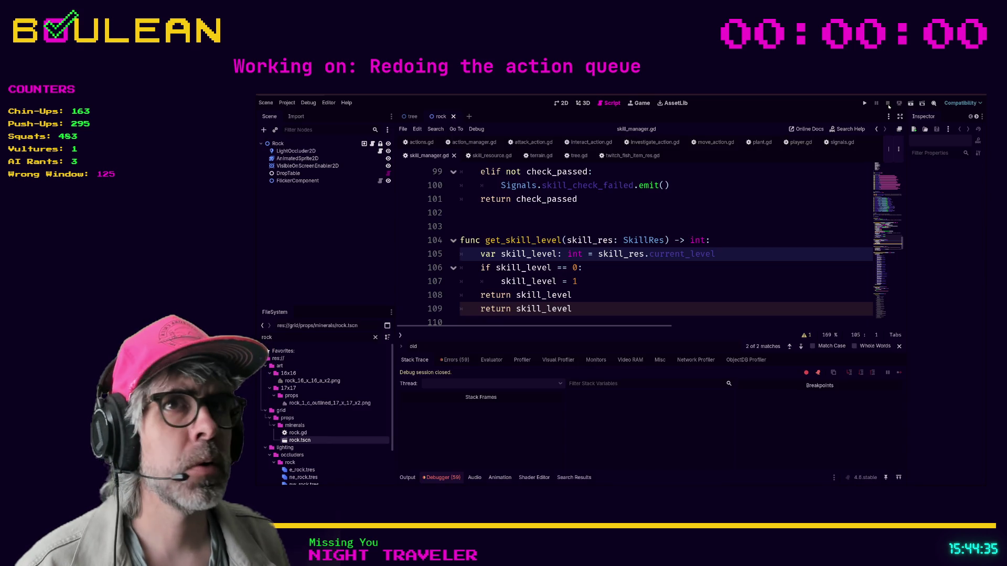
click(282, 144)
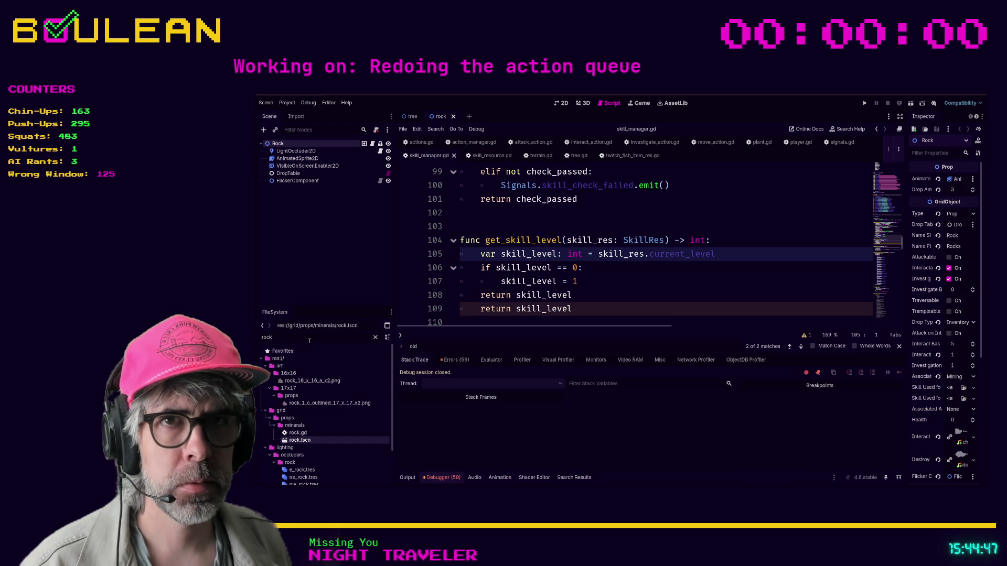
key(ctrl+a)
text(mi)
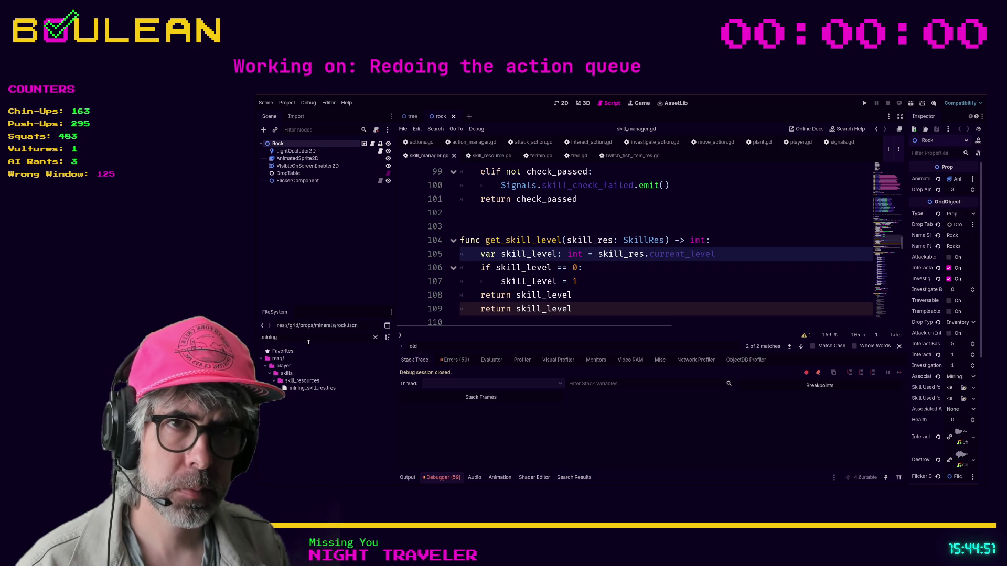
click(293, 389)
mouse_move(293, 389)
mouse_down()
mouse_move(887, 372)
mouse_move(950, 390)
mouse_up()
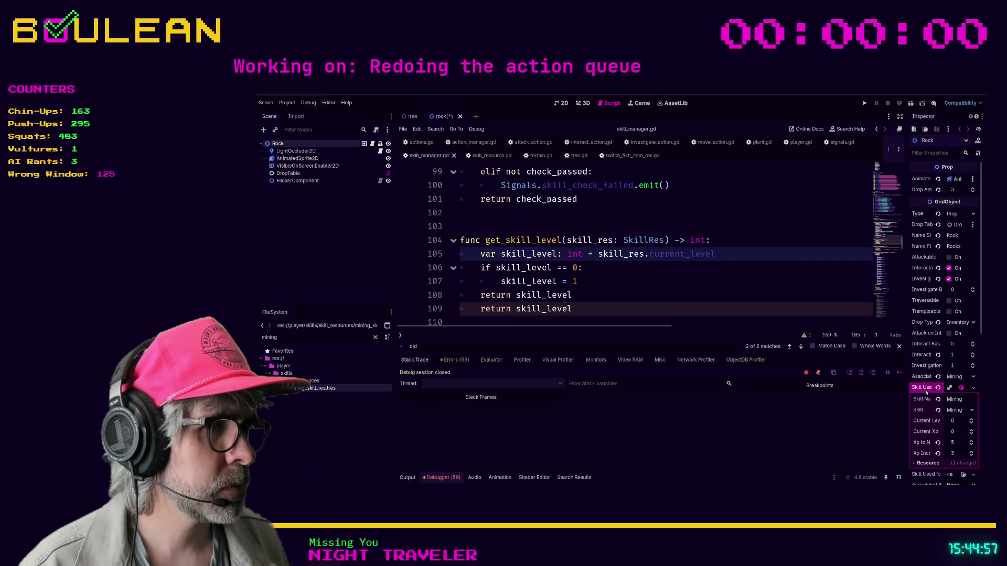
click(587, 295)
key(F5)
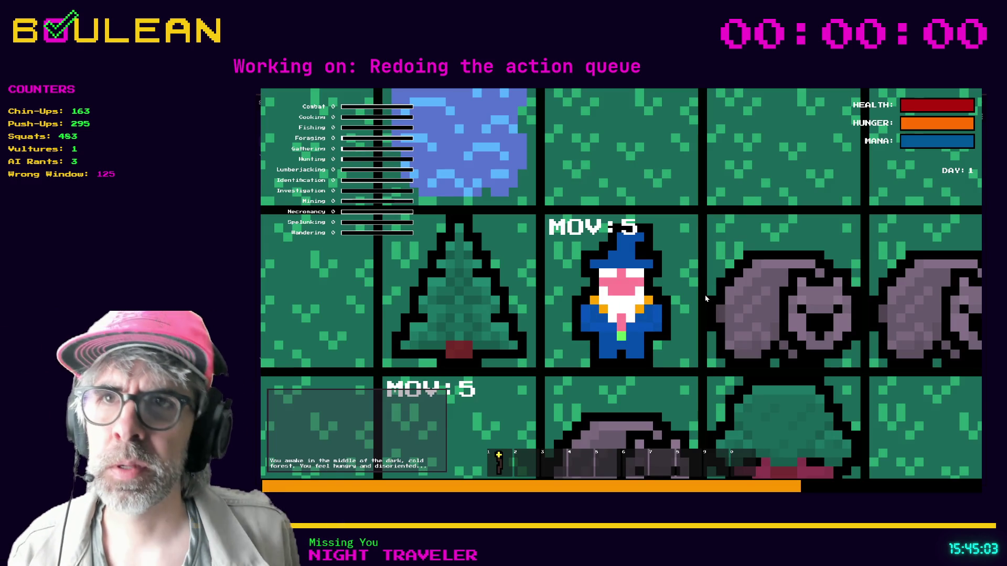
Step: Zoom out the game view and chop the tree beside the wizard down to a stump for 2 Logs
scroll(705, 298, down, 3)
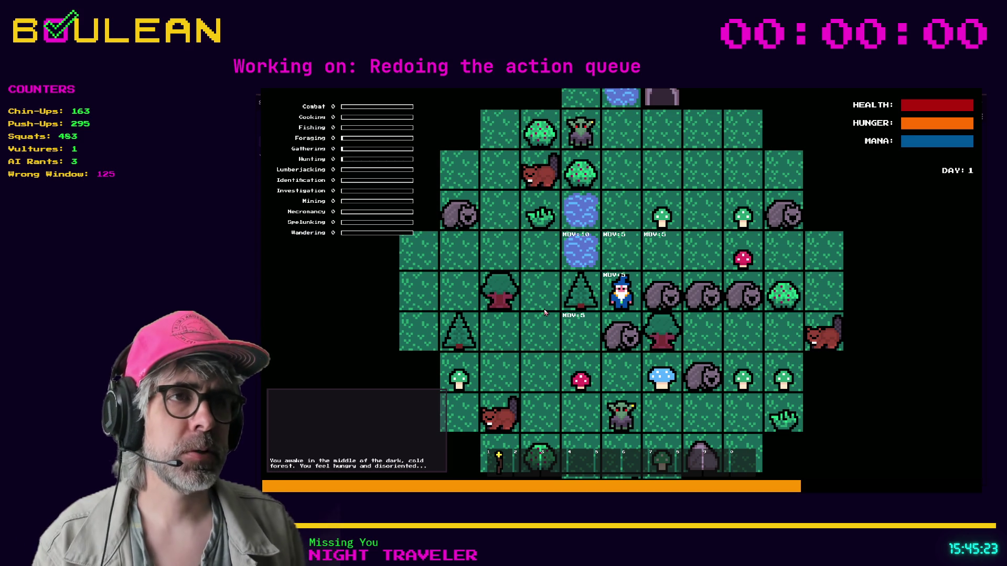
key(Left)
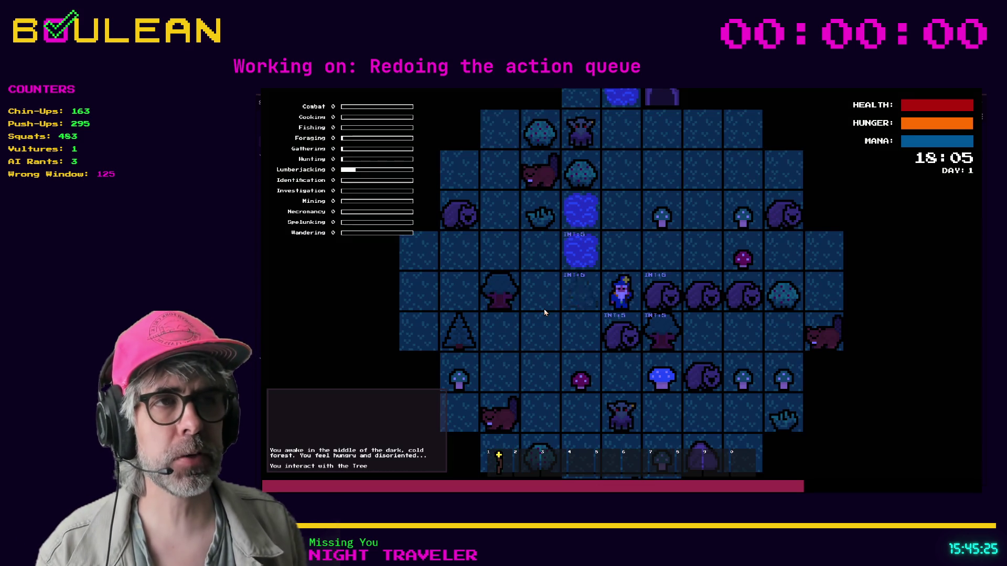
key(Left)
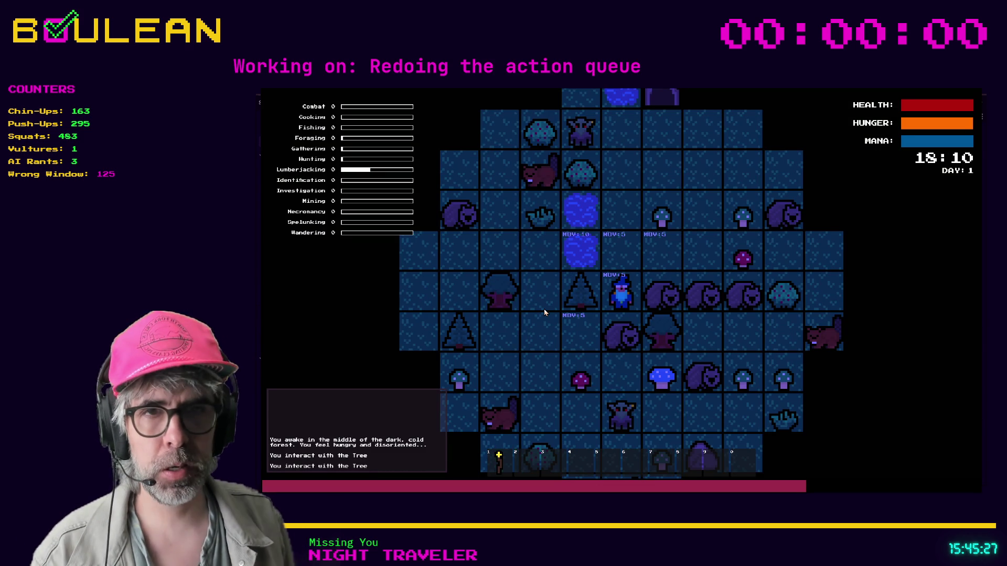
key(Left)
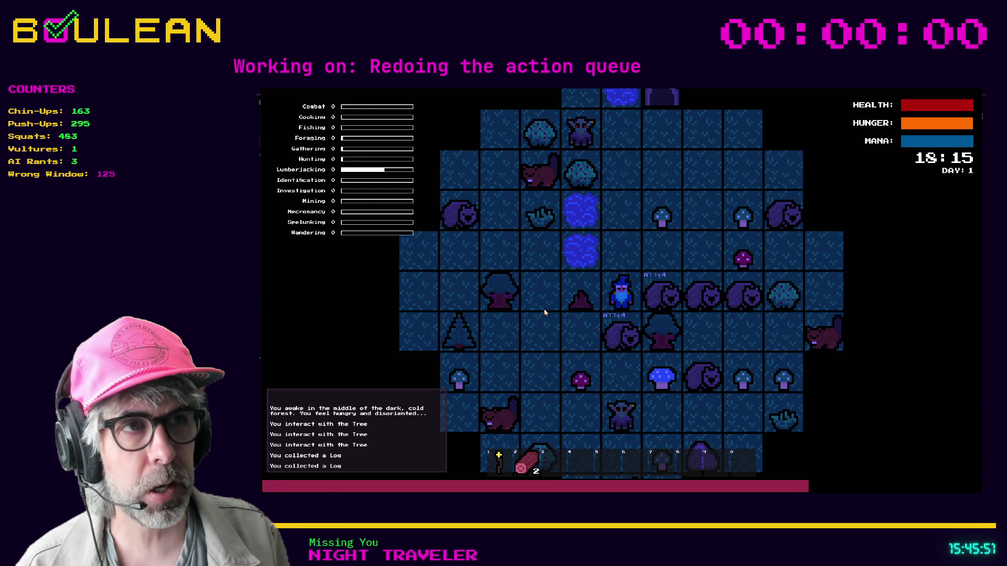
Step: Kill the wombat, pick up its Raw Meat, and forage the green mushroom
key(Right)
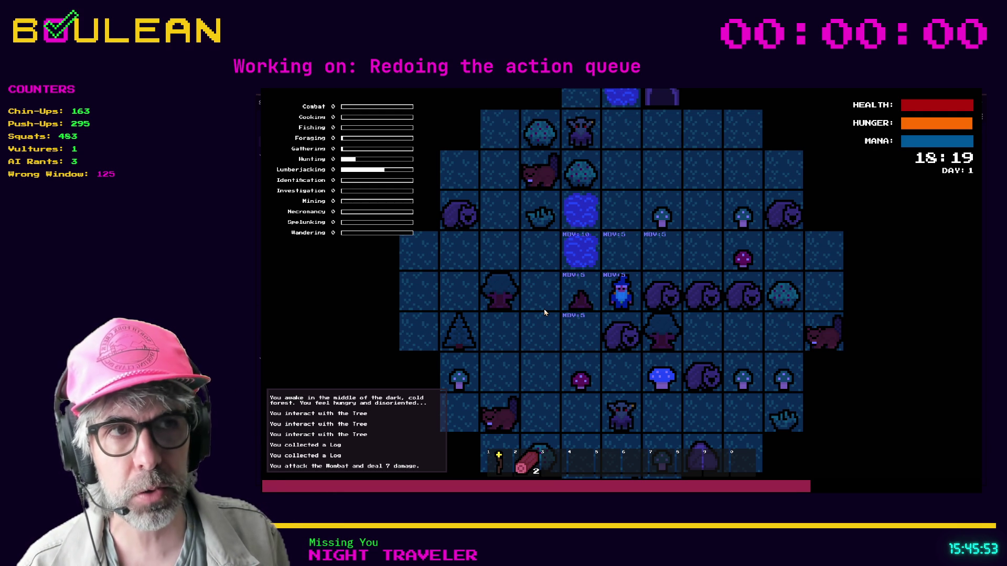
key(shift)
key(shift)
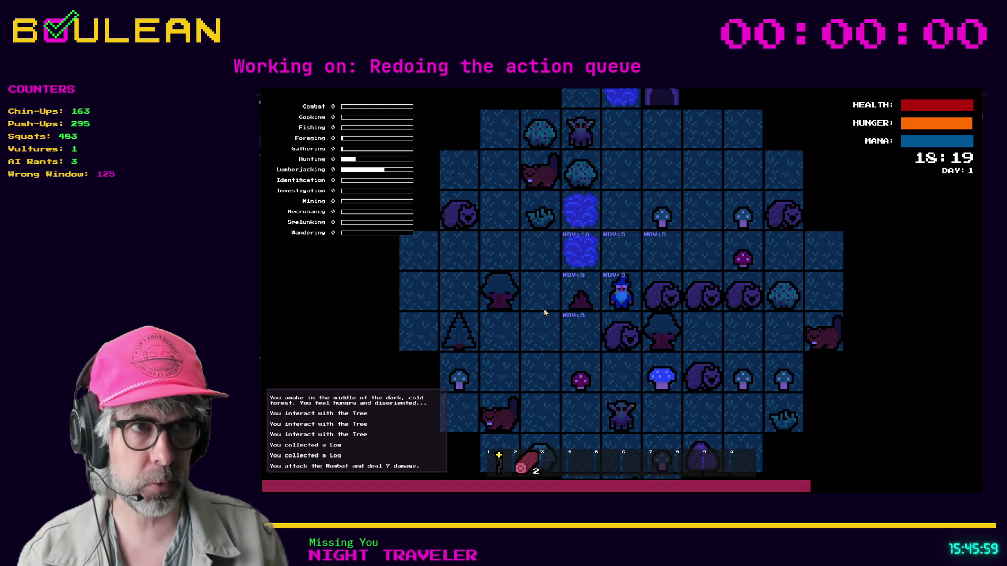
key(Right)
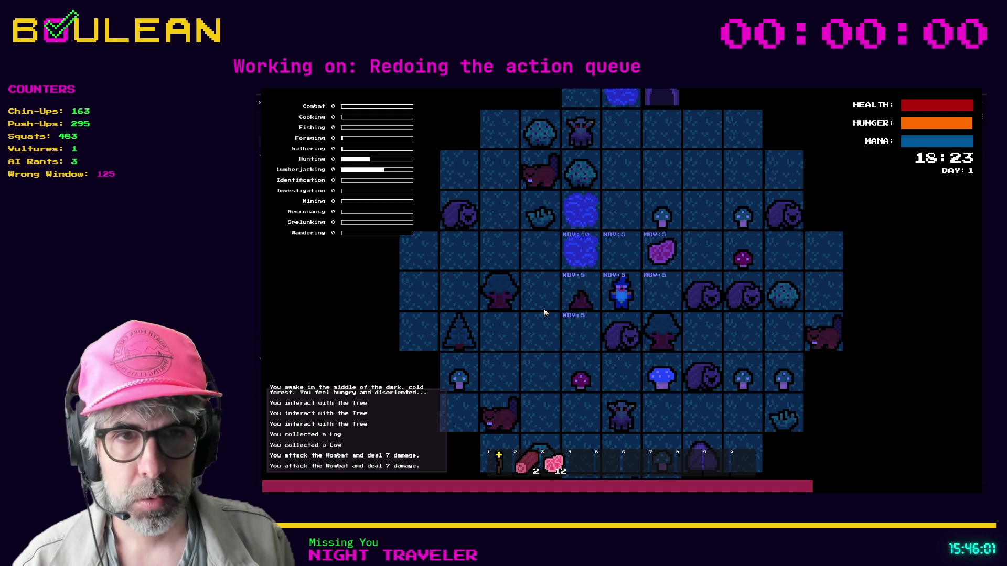
key(Right)
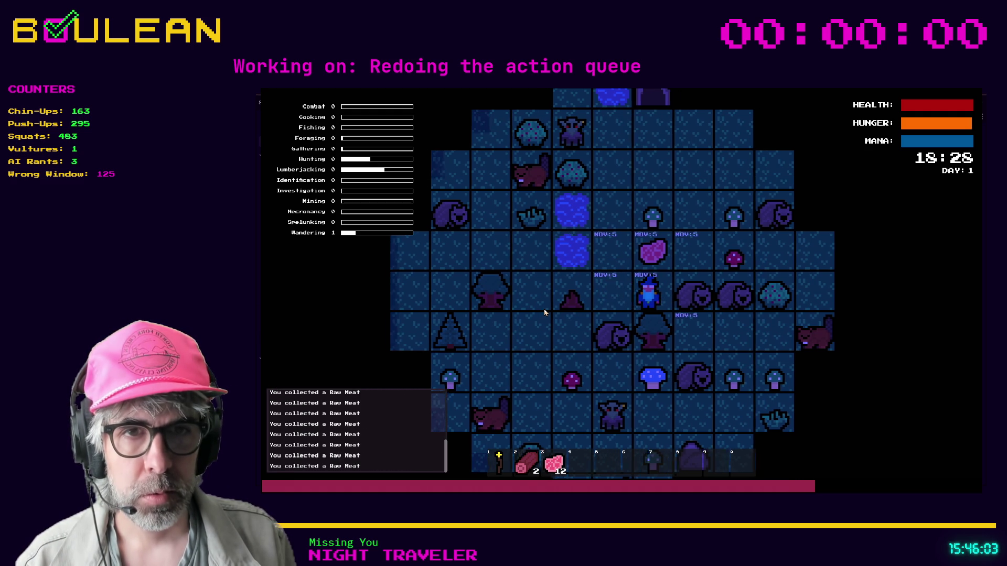
key(Up)
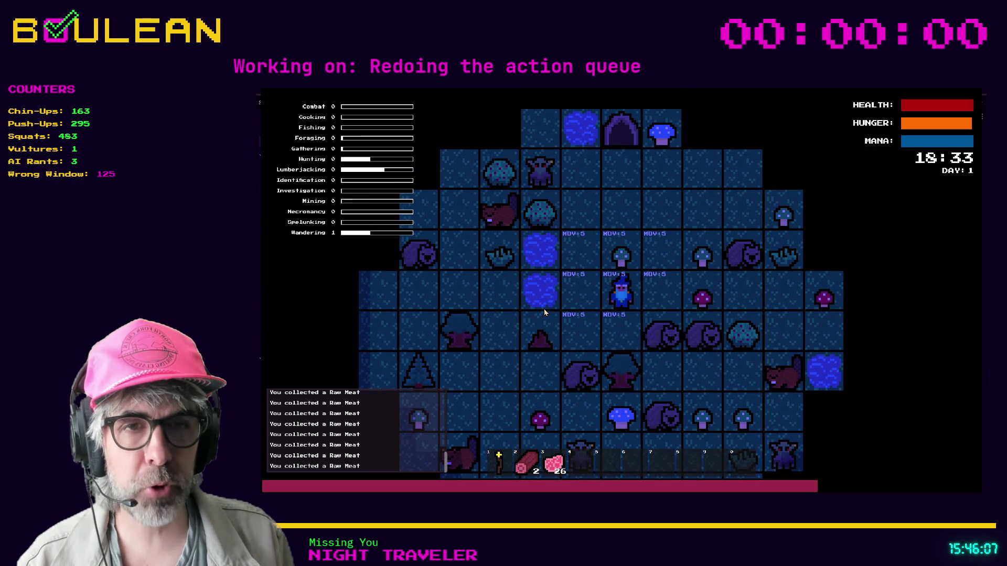
key(Up)
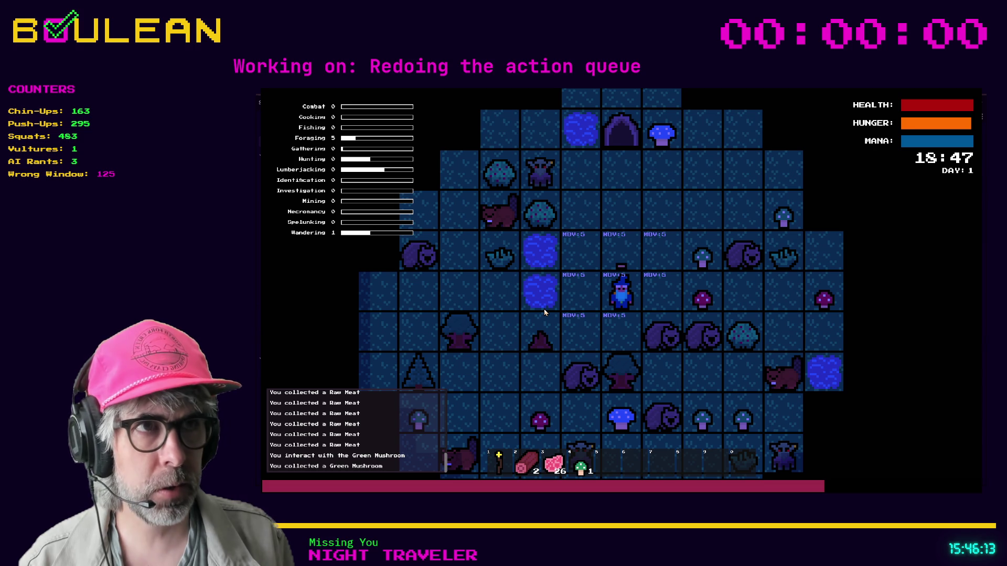
Step: Walk the wizard up to the Rock and mine it repeatedly for pebbles
key(Right)
key(Up)
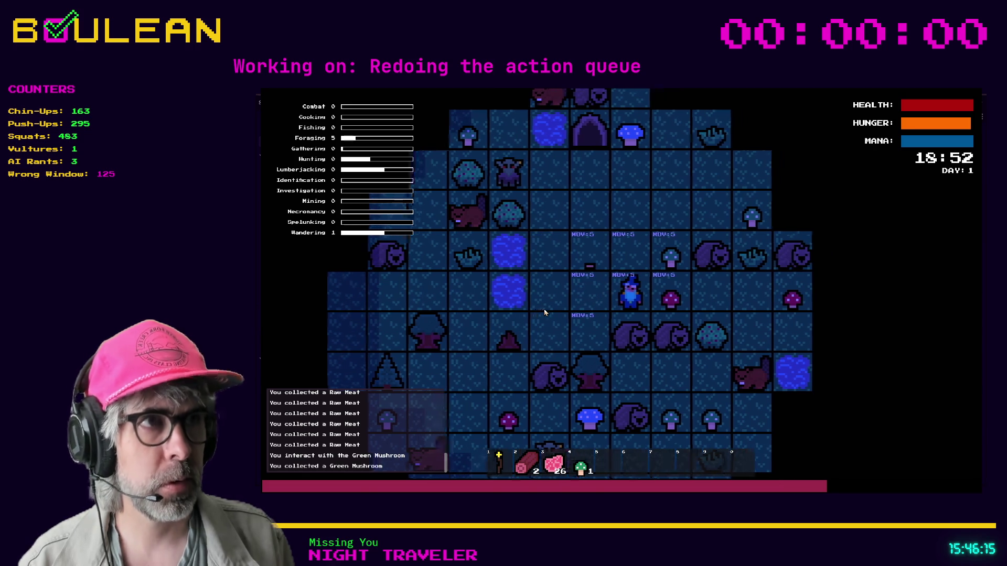
key(Right)
key(Up)
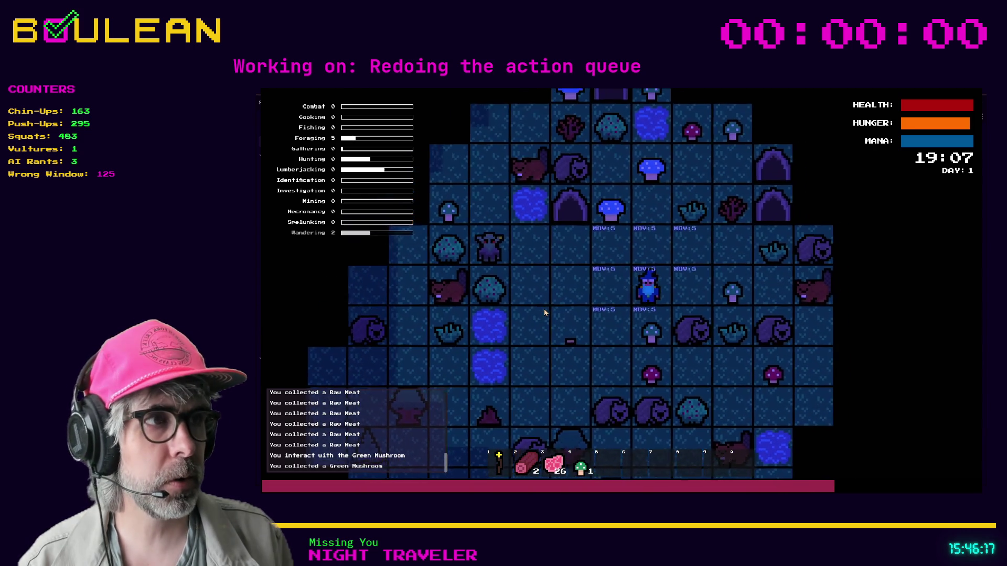
key(Up)
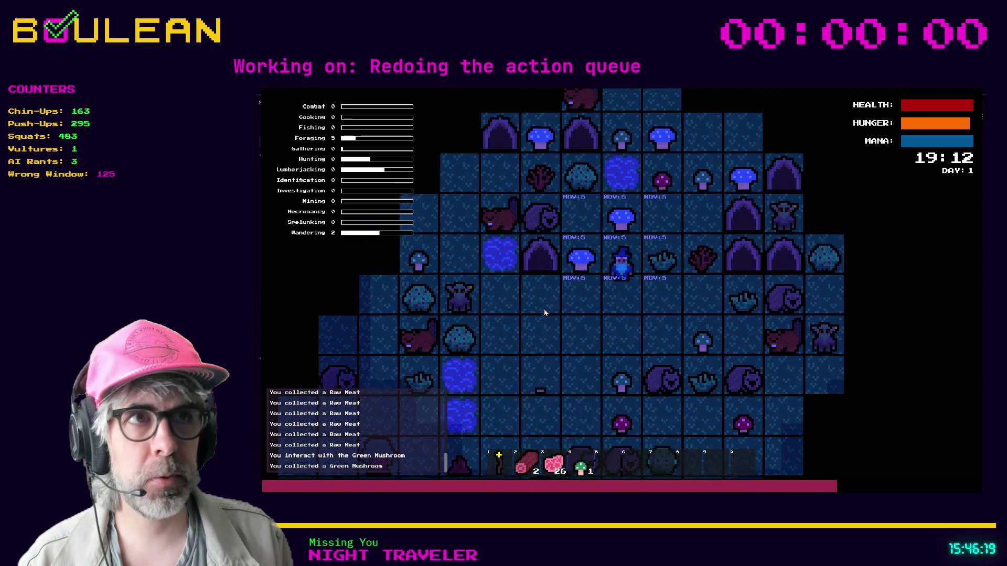
key(Up)
key(Right)
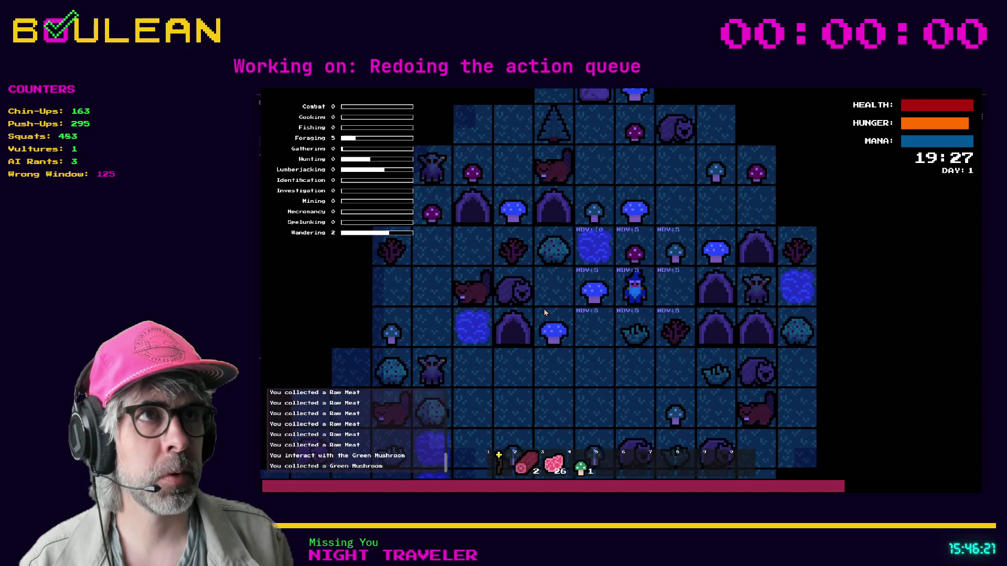
key(Up)
key(Up)
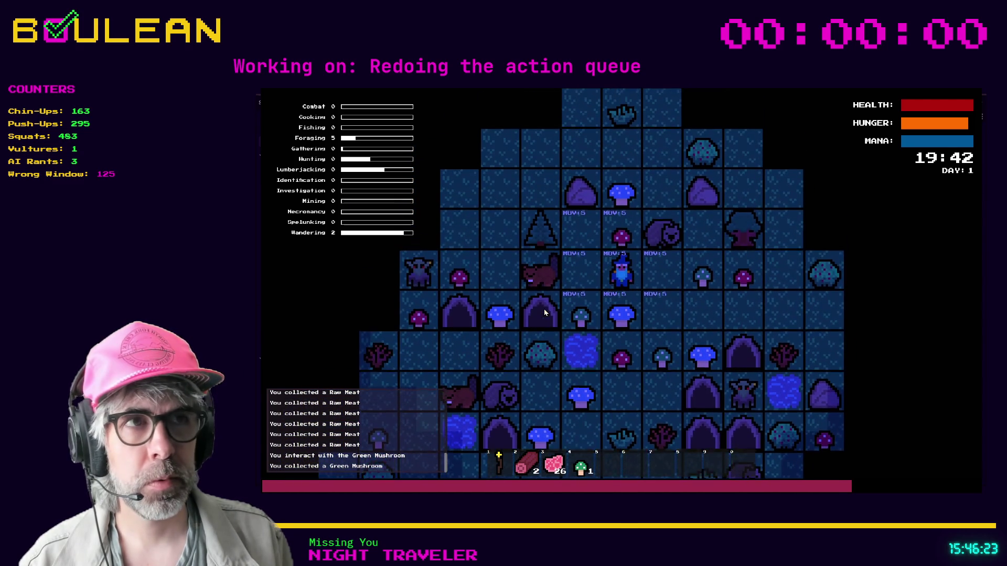
key(Left)
key(Up)
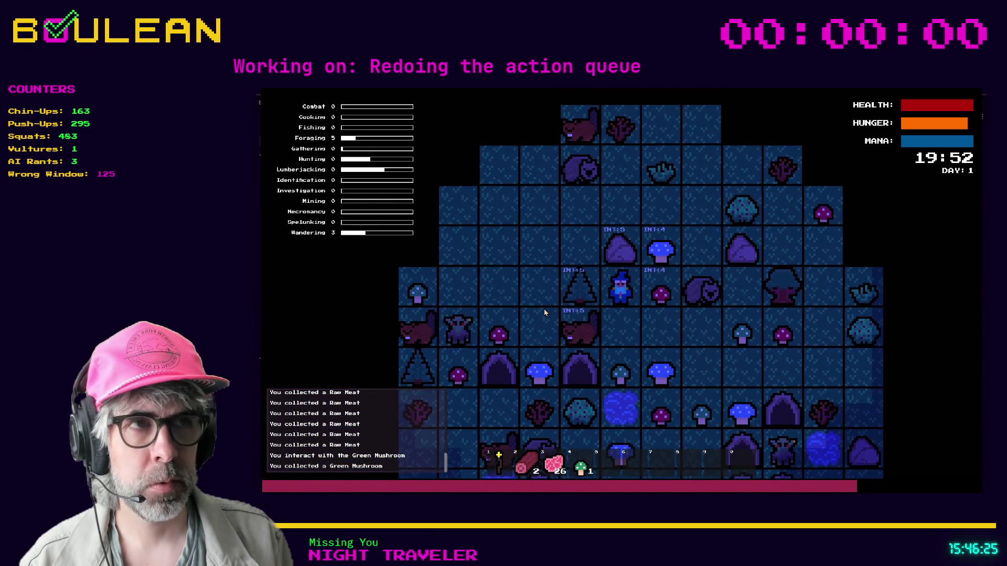
key(Up)
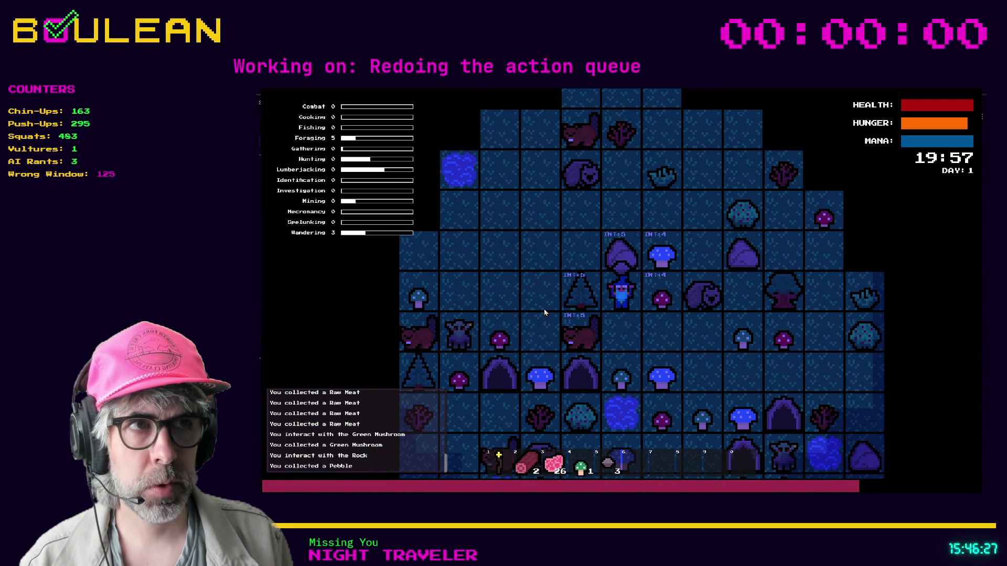
key(Up)
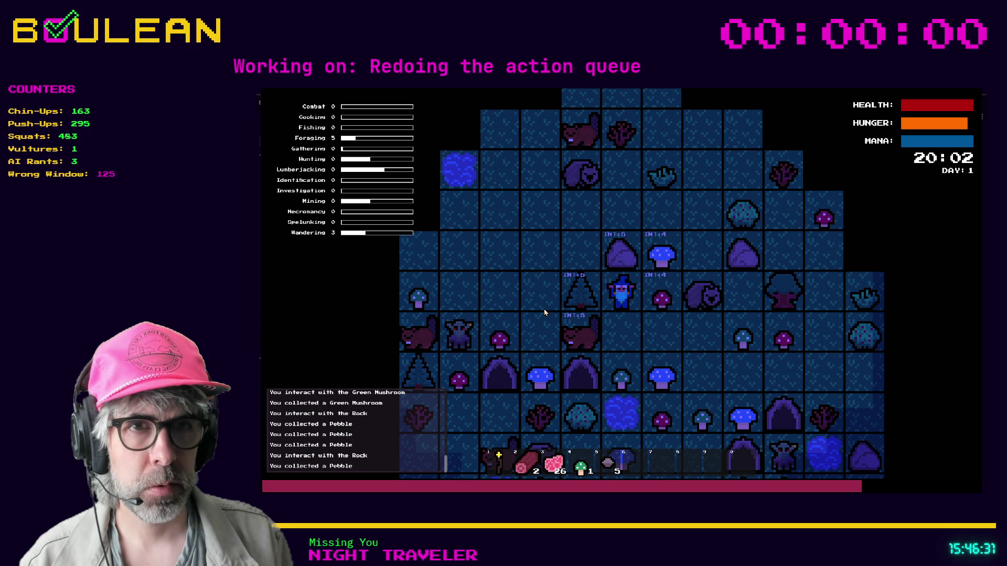
key(Up)
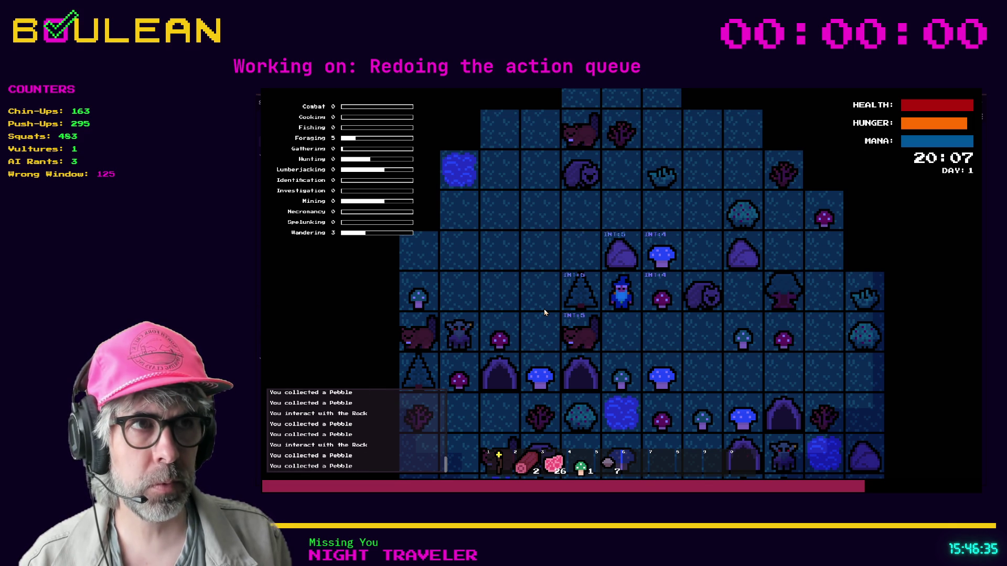
Step: Fish the water hole below several times for Goldfish
key(Down)
key(Down)
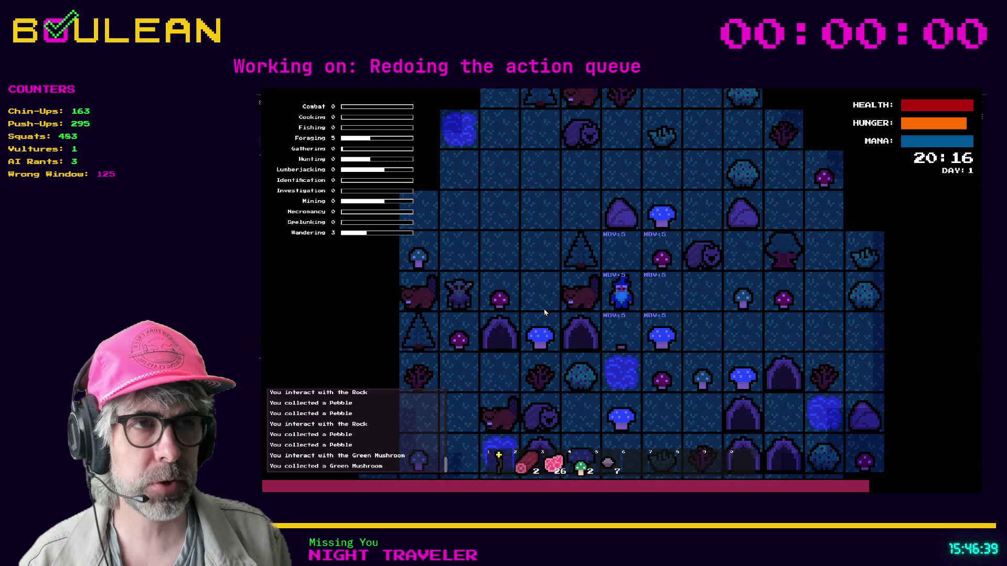
key(Down)
key(Down)
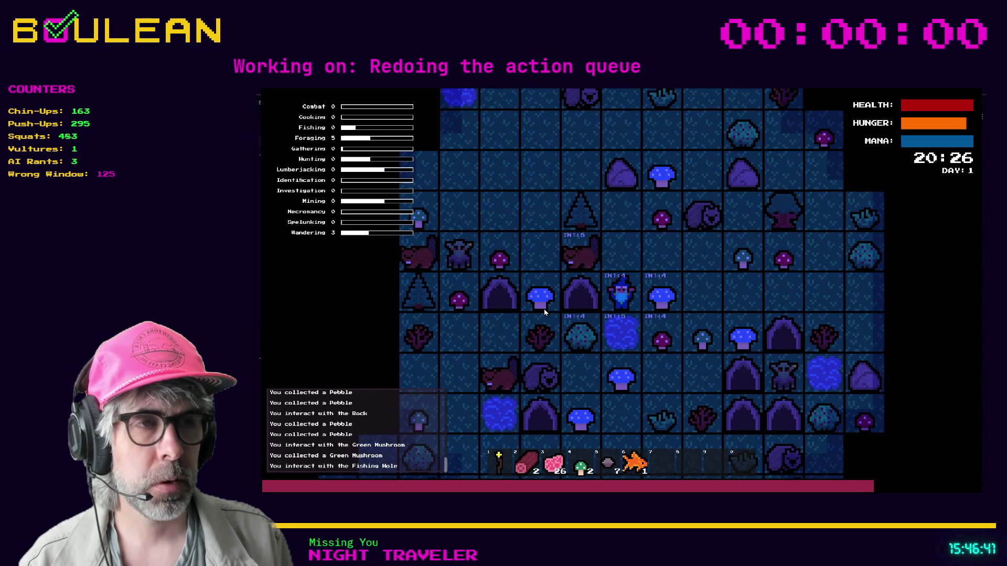
key(Down)
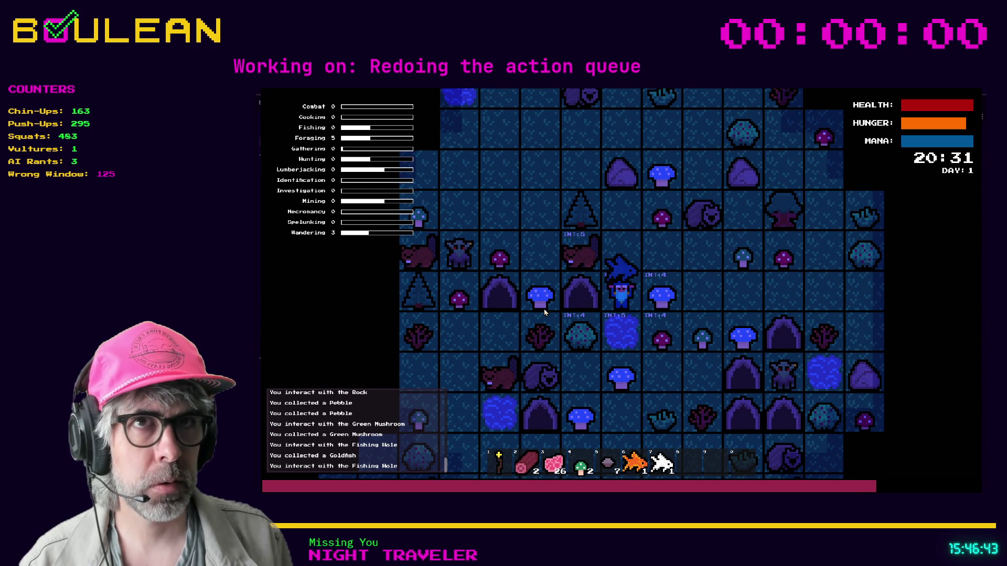
key(Down)
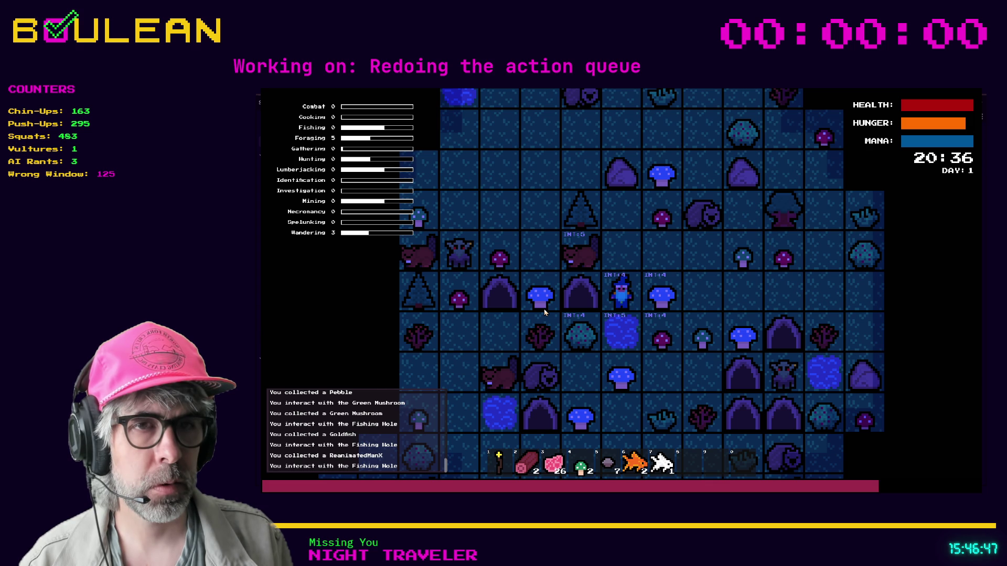
Step: Gather the red mushroom, Sapling, grass tuft and green mushroom nearby
key(Down)
key(Right)
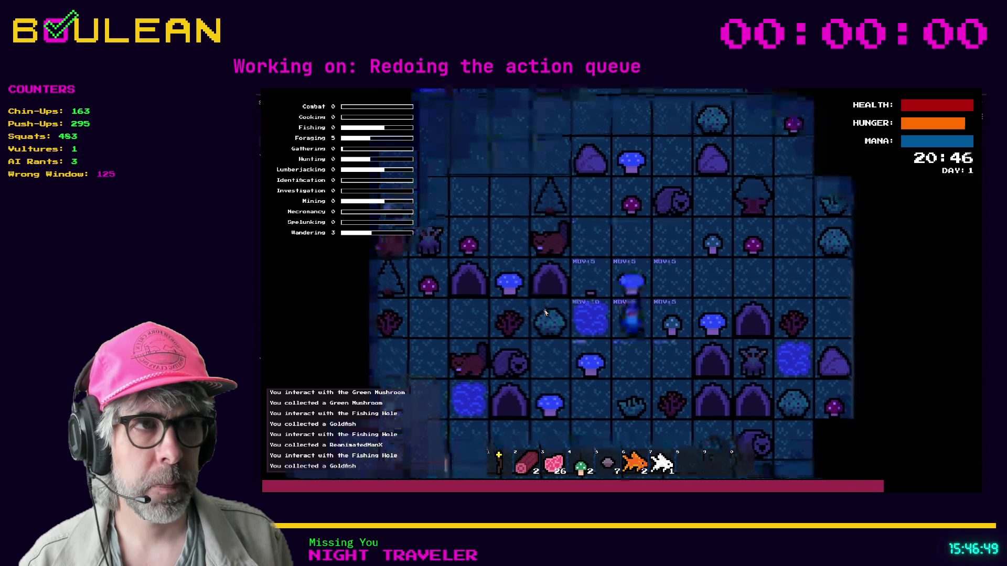
key(Down)
key(Up)
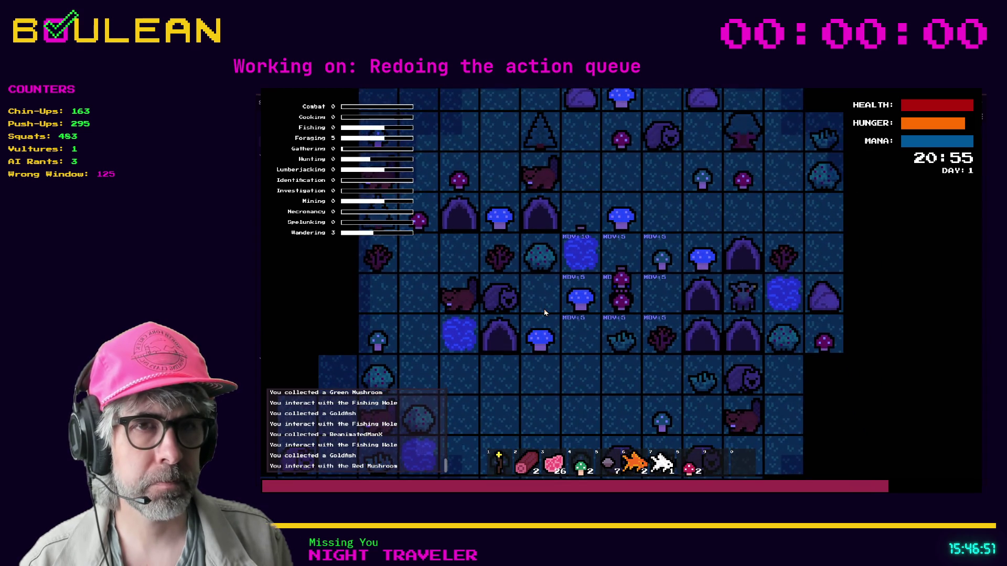
key(Right)
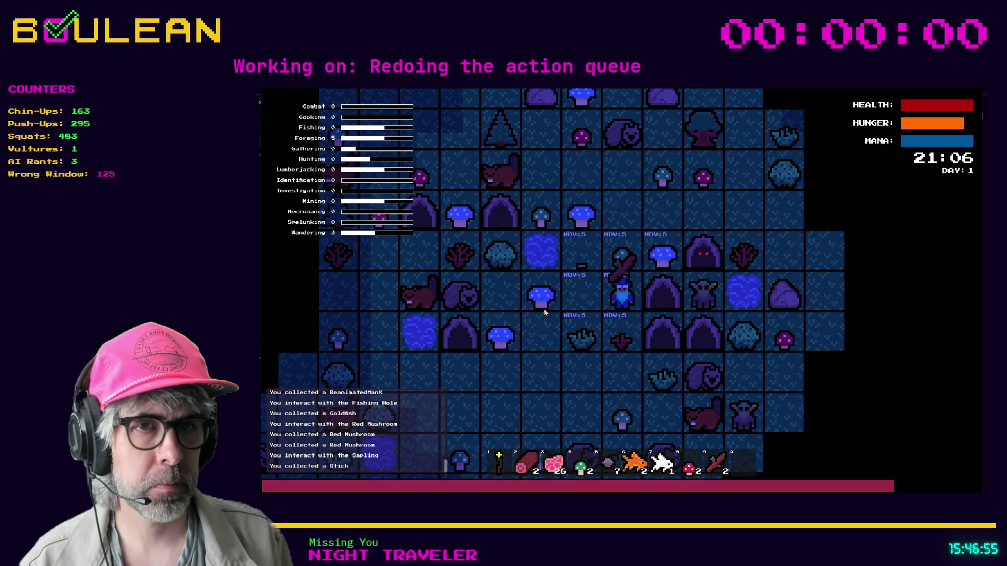
key(Down)
key(Down)
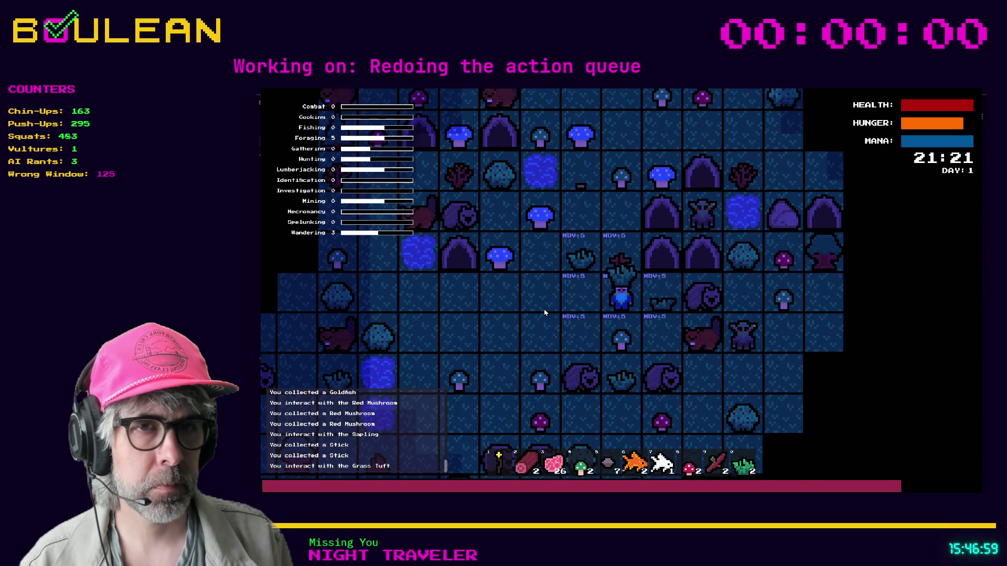
key(Down)
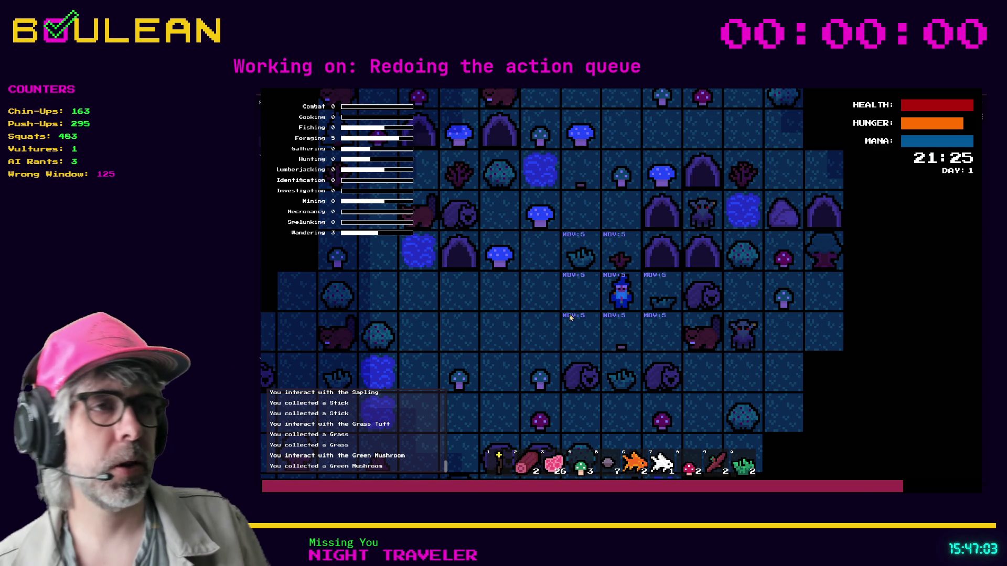
Step: Stop the running game and return to the script editor
key(Escape)
scroll(629, 304, down, 1)
scroll(635, 294, up, 1)
click(639, 284)
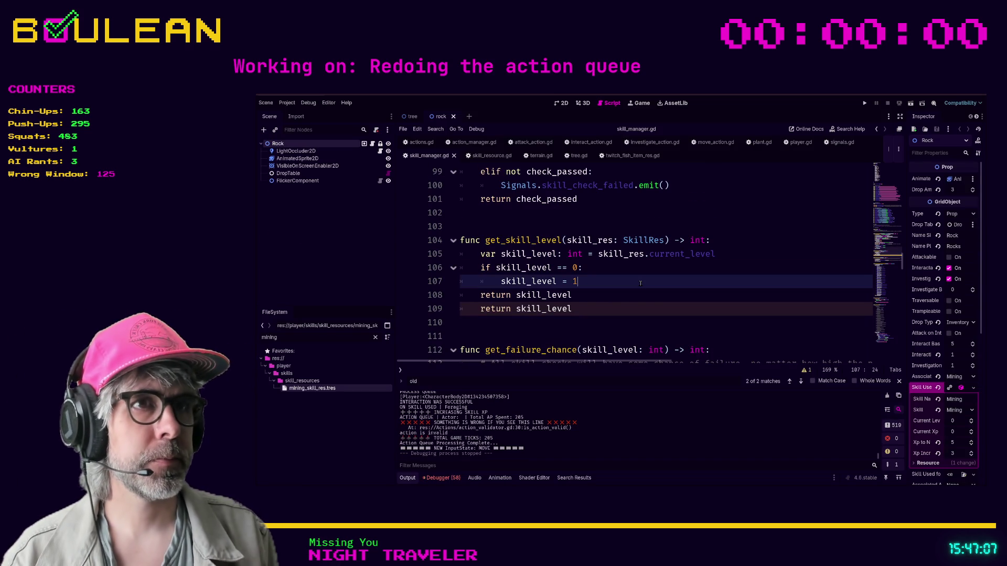
key(ctrl+f)
key(Return)
scroll(640, 284, down, 1)
scroll(640, 284, up, 1)
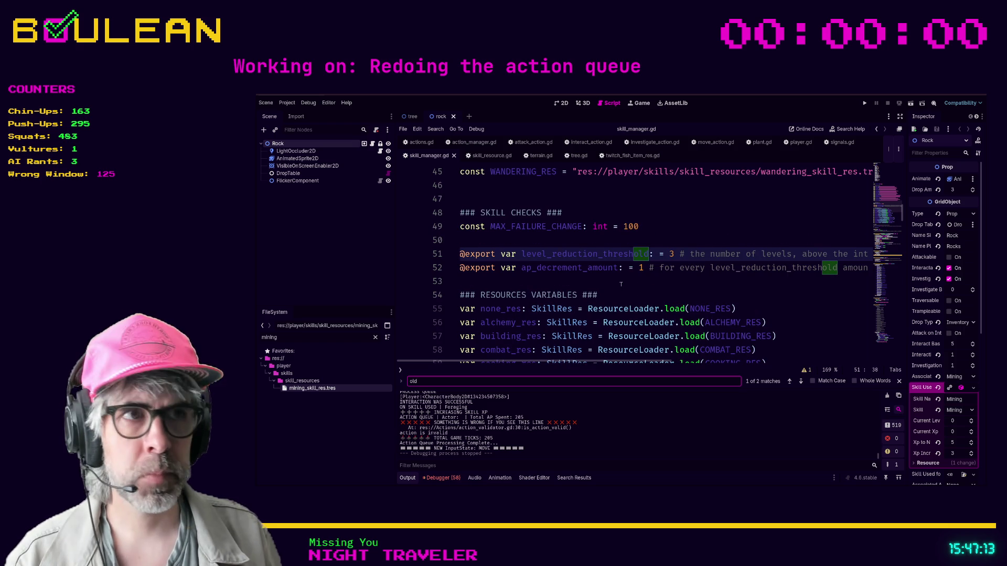
click(627, 293)
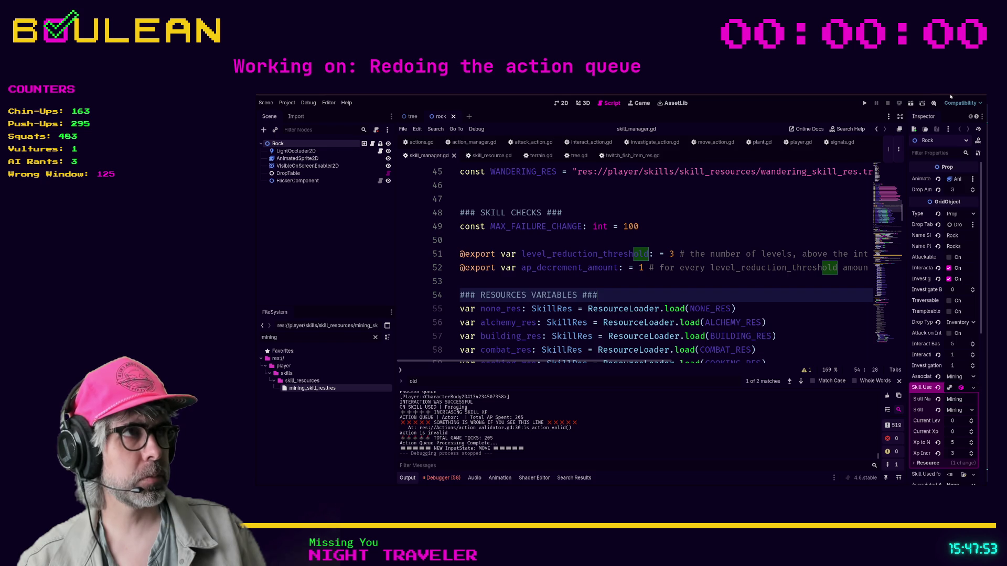
key(alt+Tab)
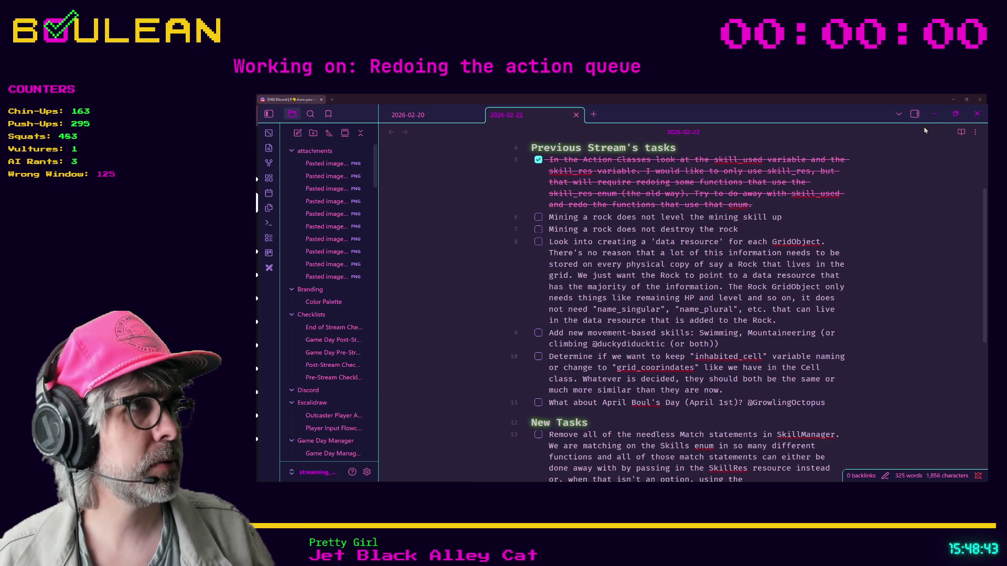
click(938, 118)
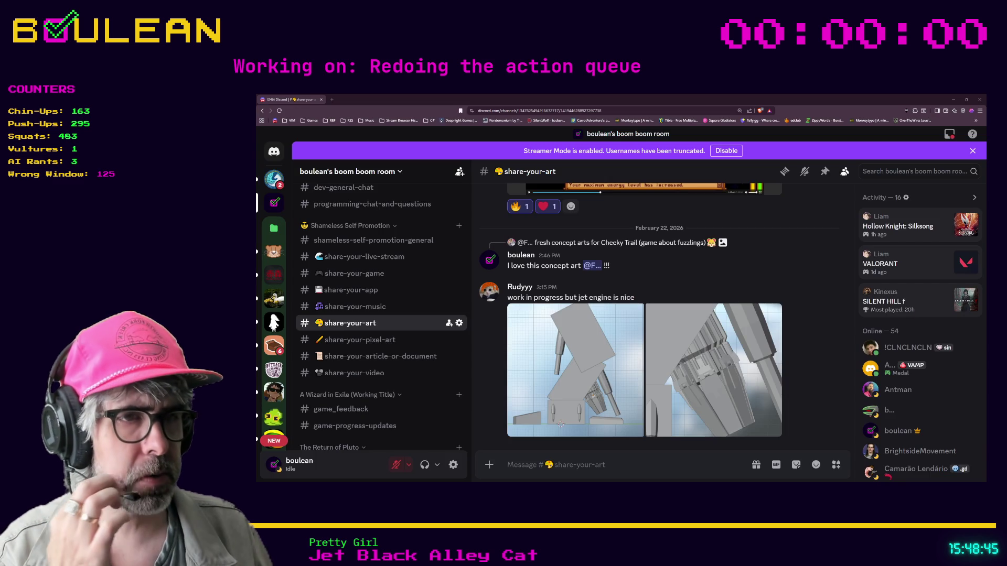
key(alt+Tab)
click(576, 276)
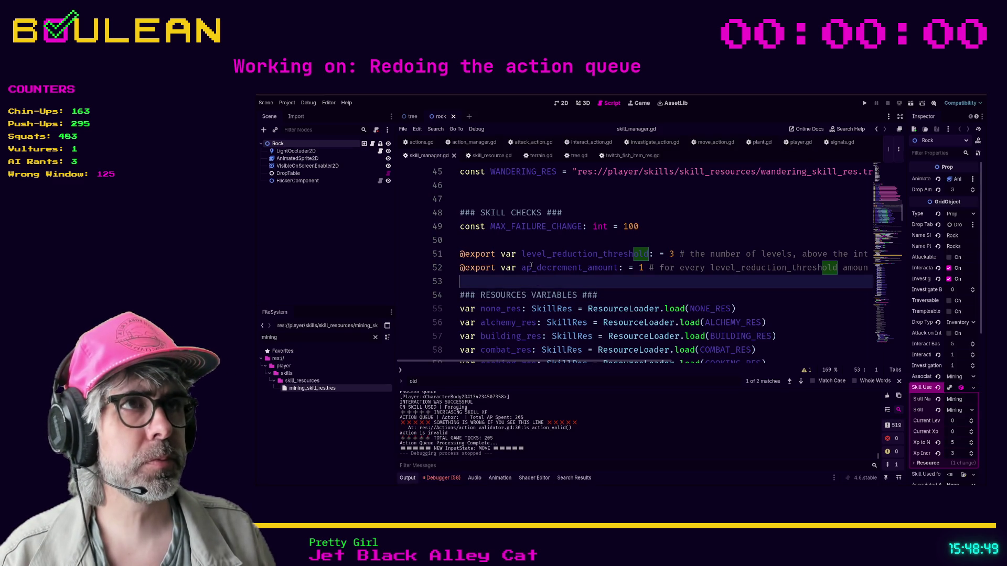
Step: Filter FileSystem by 'character', open character.gd, and search it for inhabited
click(297, 336)
text(character)
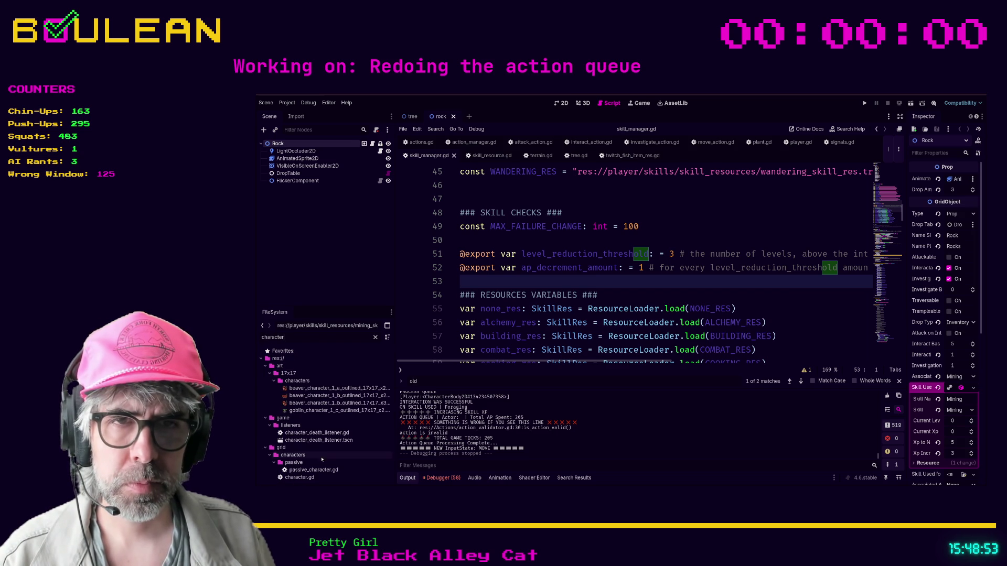
double_click(300, 477)
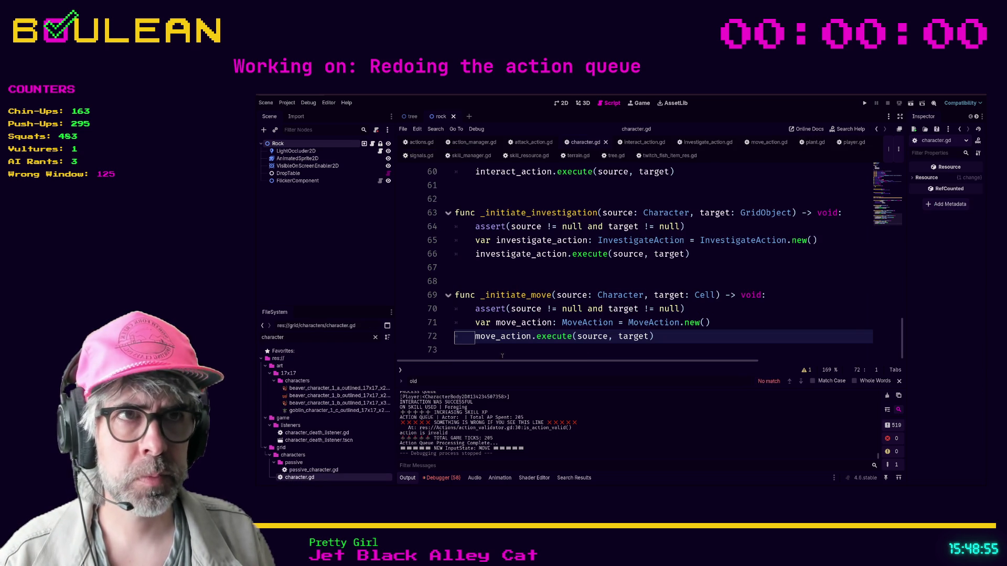
scroll(711, 278, up, 15)
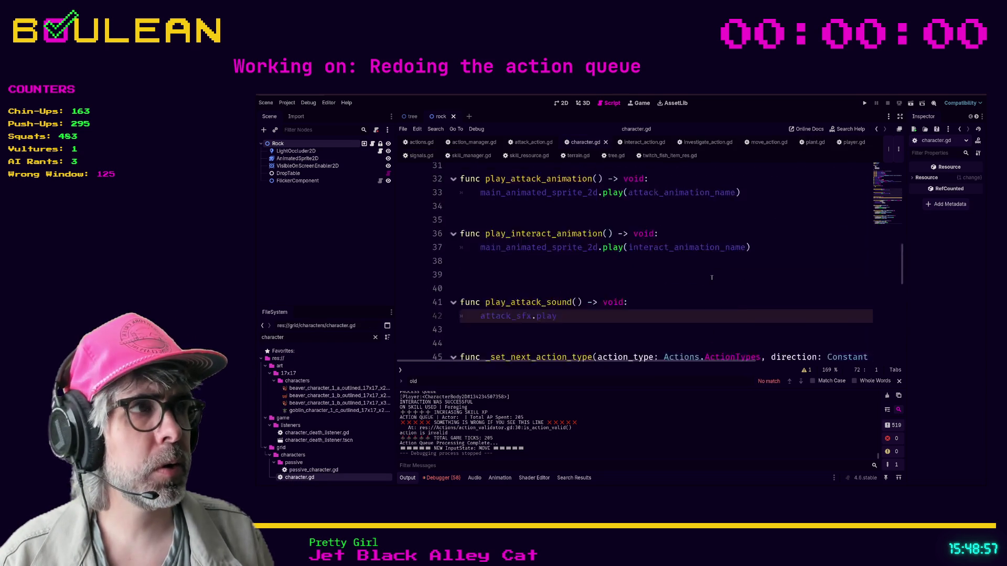
scroll(712, 278, up, 2)
scroll(711, 278, down, 4)
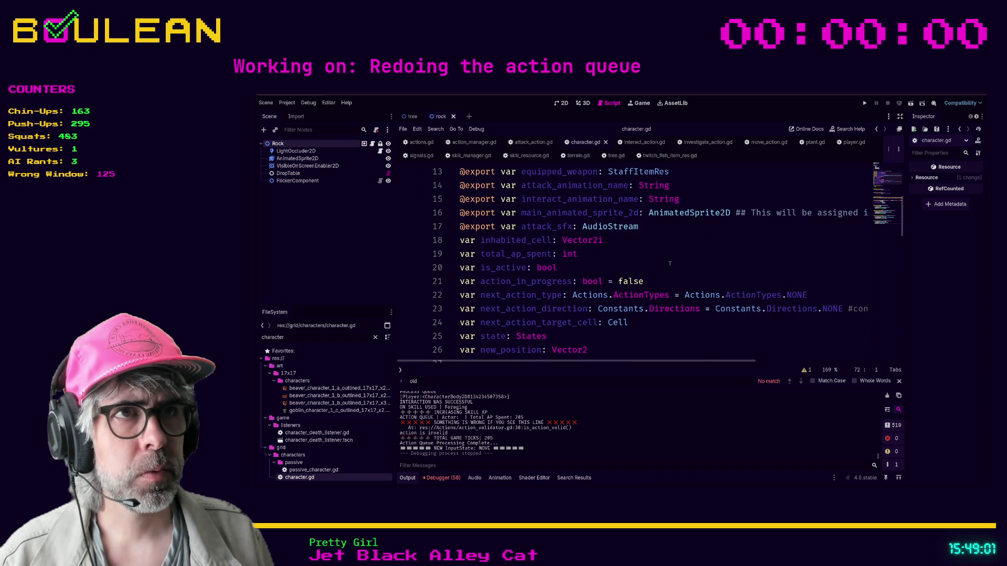
click(669, 263)
key(ctrl+f)
text(inhabited)
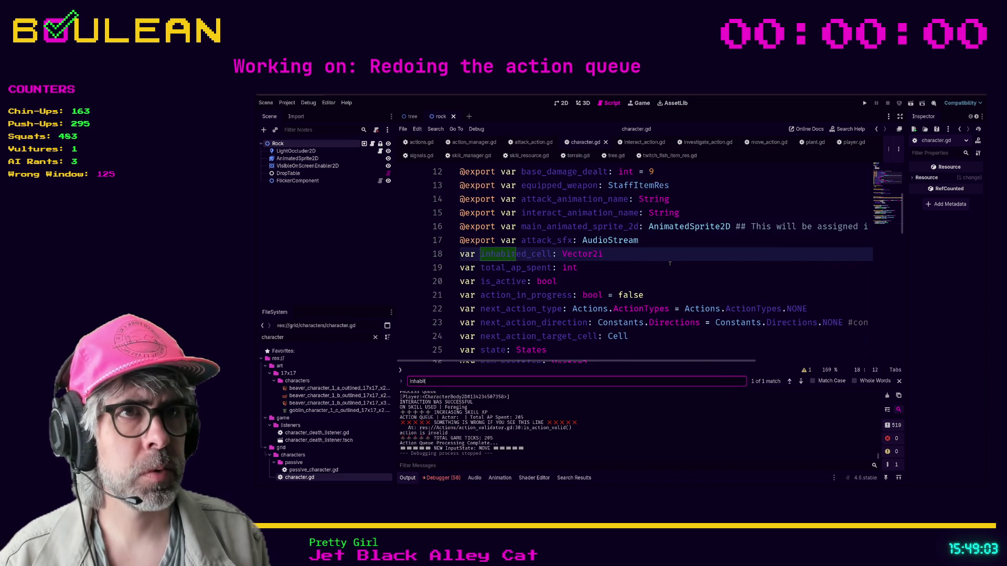
click(642, 254)
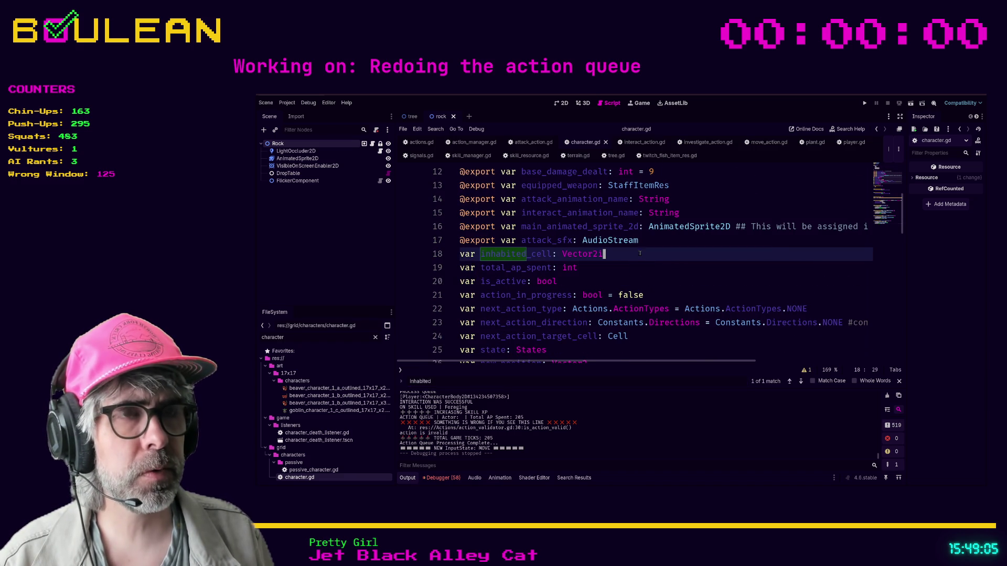
click(549, 254)
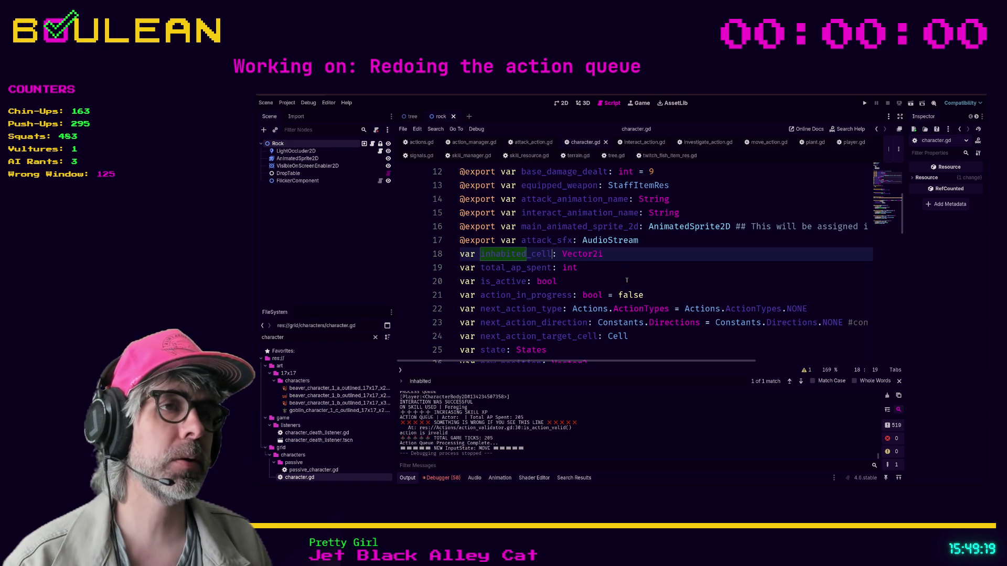
click(646, 278)
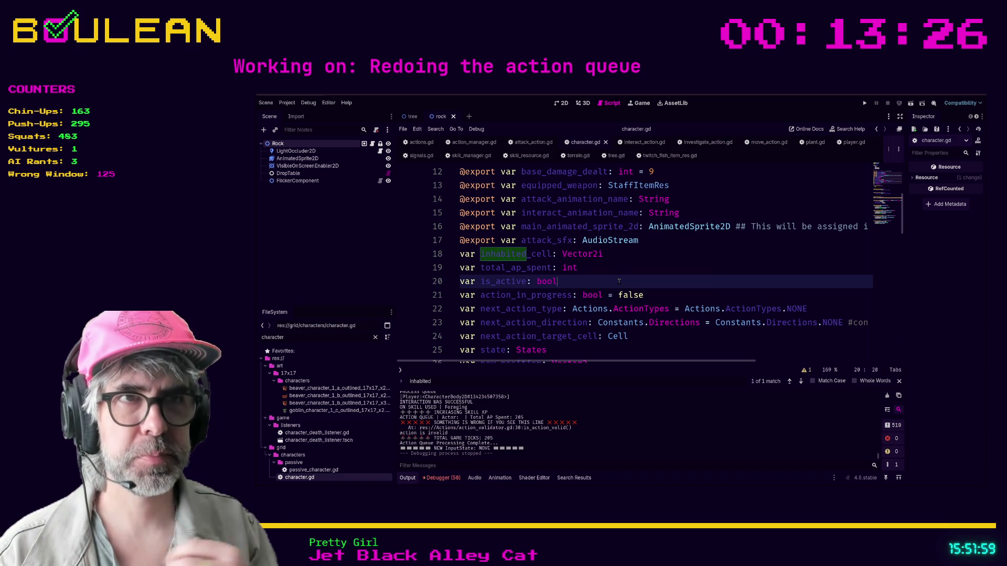
Step: Rename inhabited_cell on line 18 to grid_coordinates and save character.gd
drag(625, 254, 637, 262)
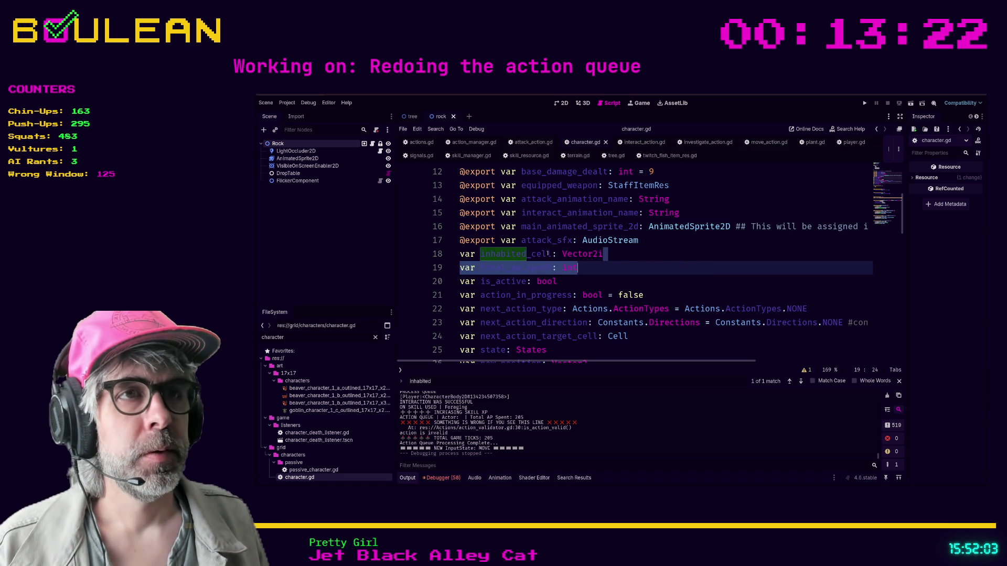
click(553, 253)
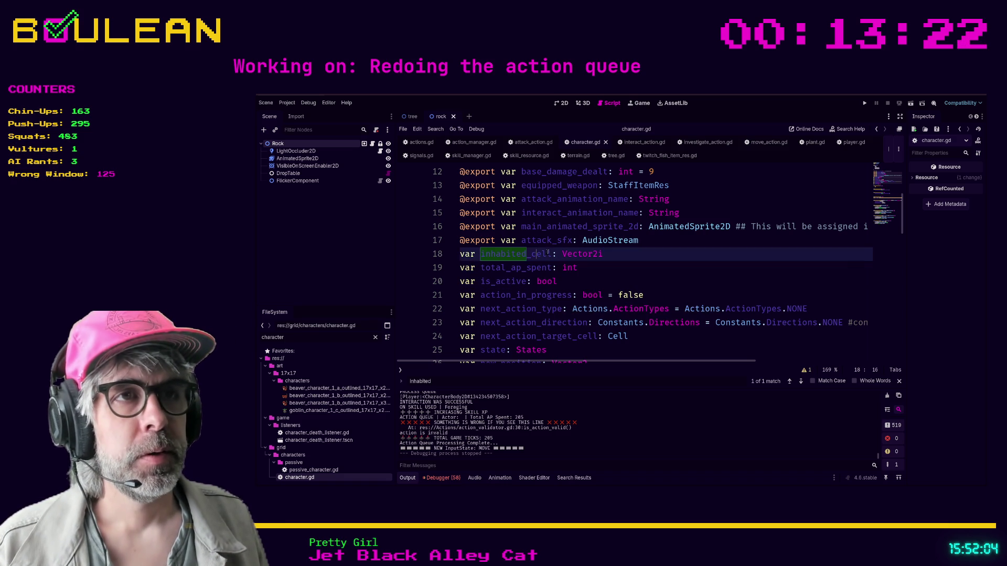
shift+click(480, 254)
text(grid_c)
text(oordina)
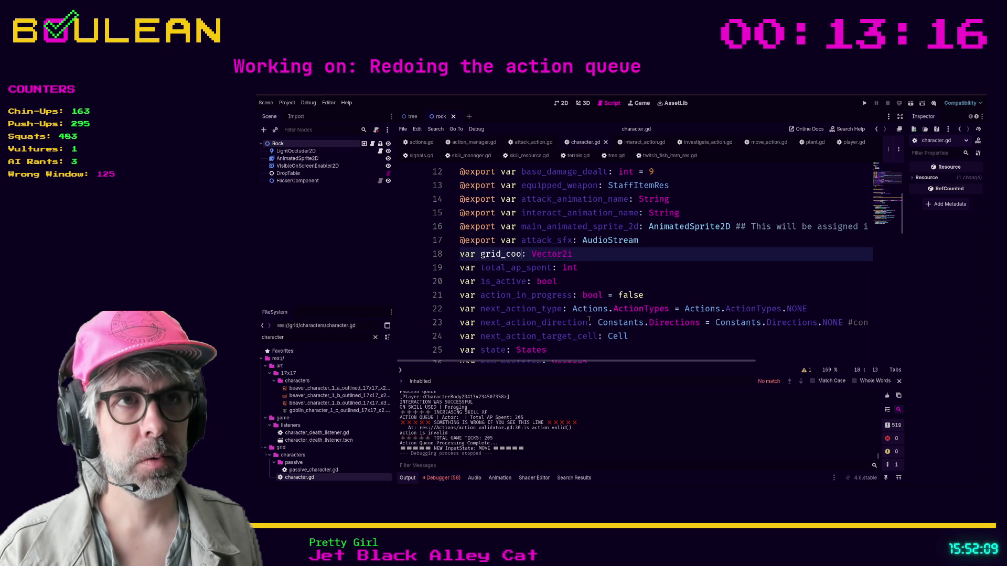
text(tes)
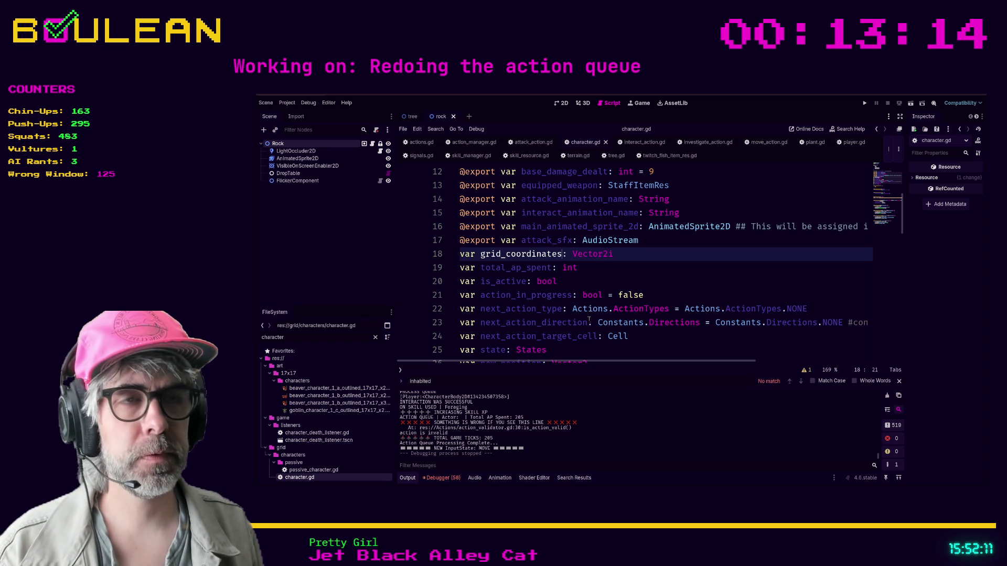
click(656, 278)
scroll(656, 277, down, 1)
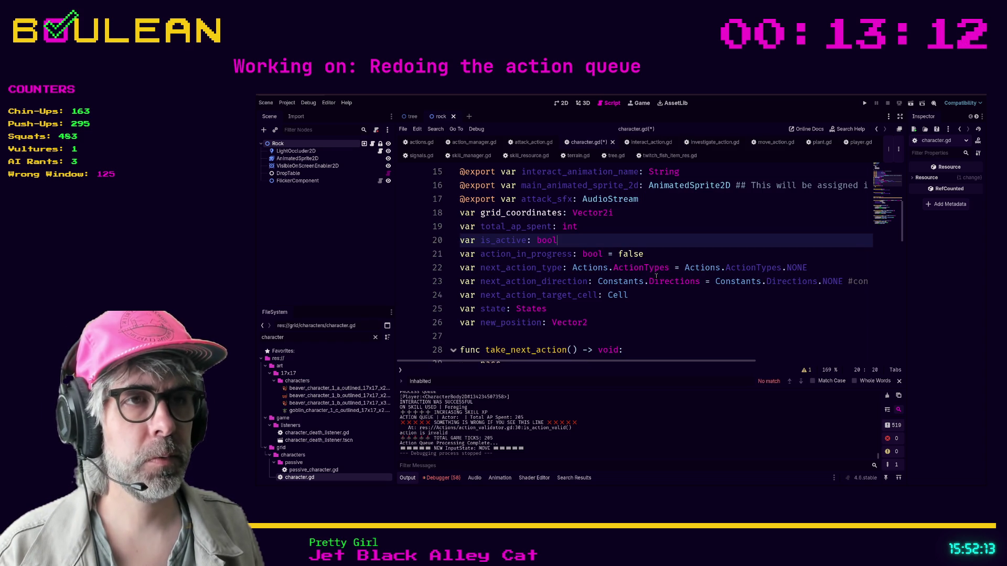
scroll(656, 276, up, 1)
click(654, 267)
key(ctrl+s)
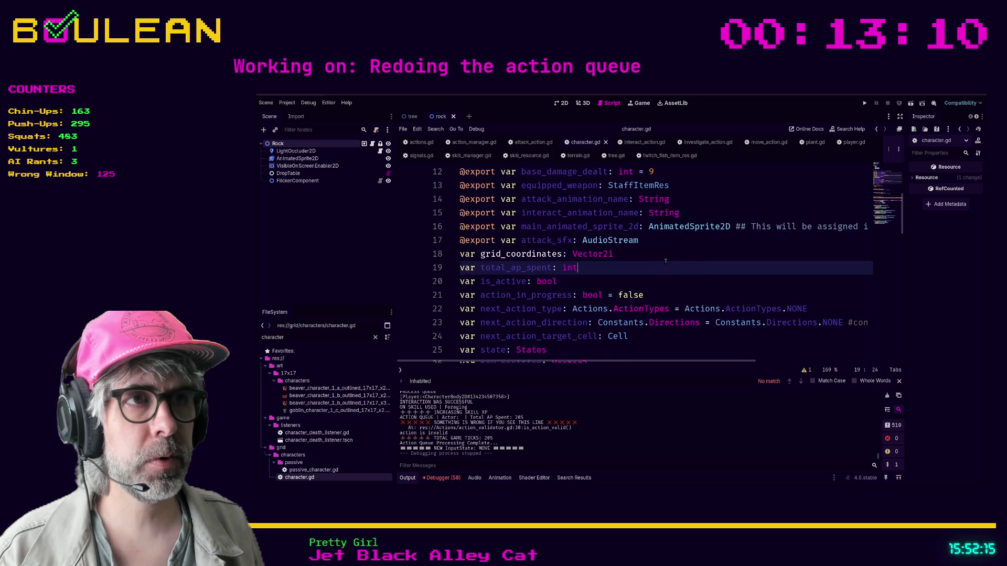
Step: Look over the take_next_action() stub, then switch to player.gd
scroll(652, 264, down, 1)
scroll(653, 264, down, 10)
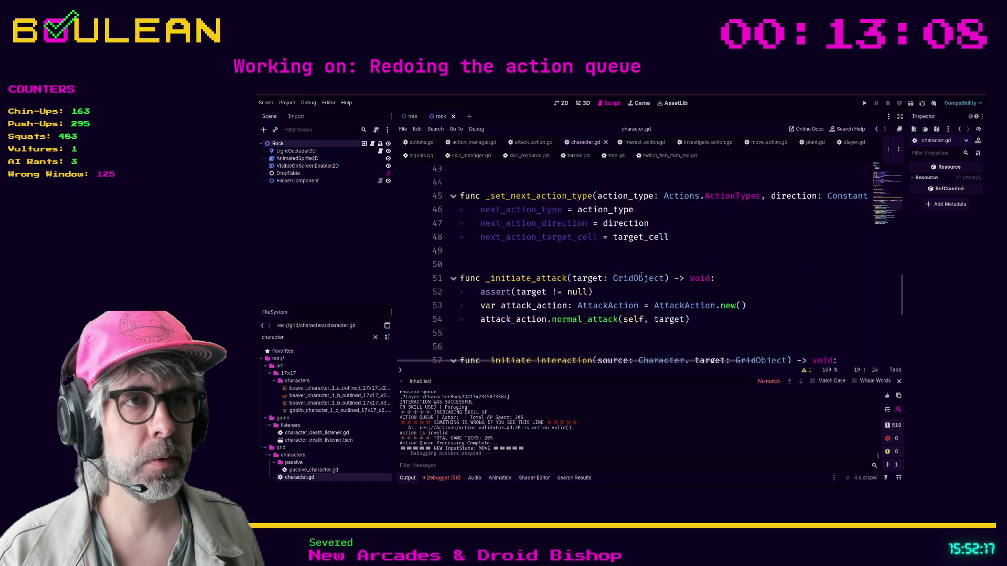
scroll(641, 273, up, 9)
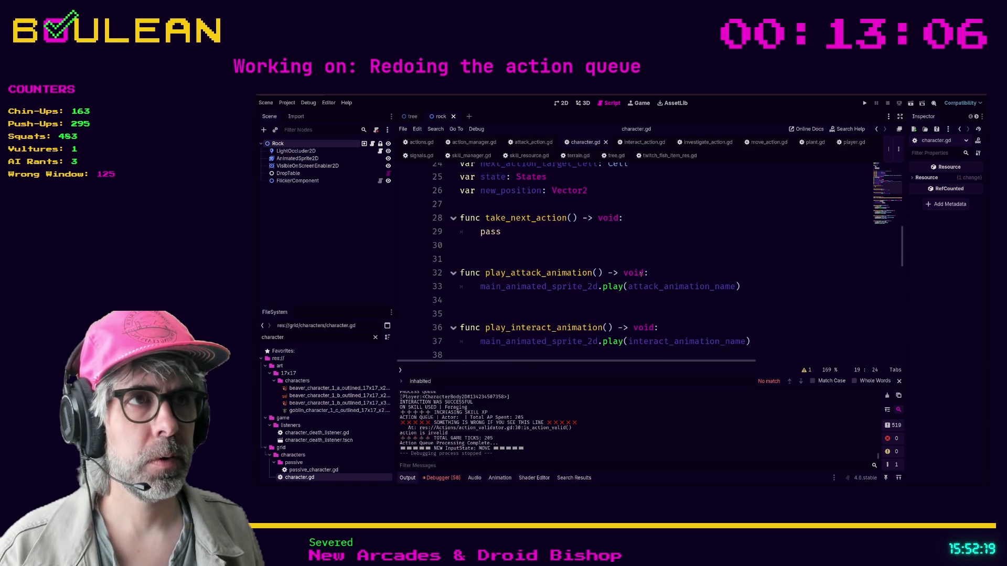
click(667, 242)
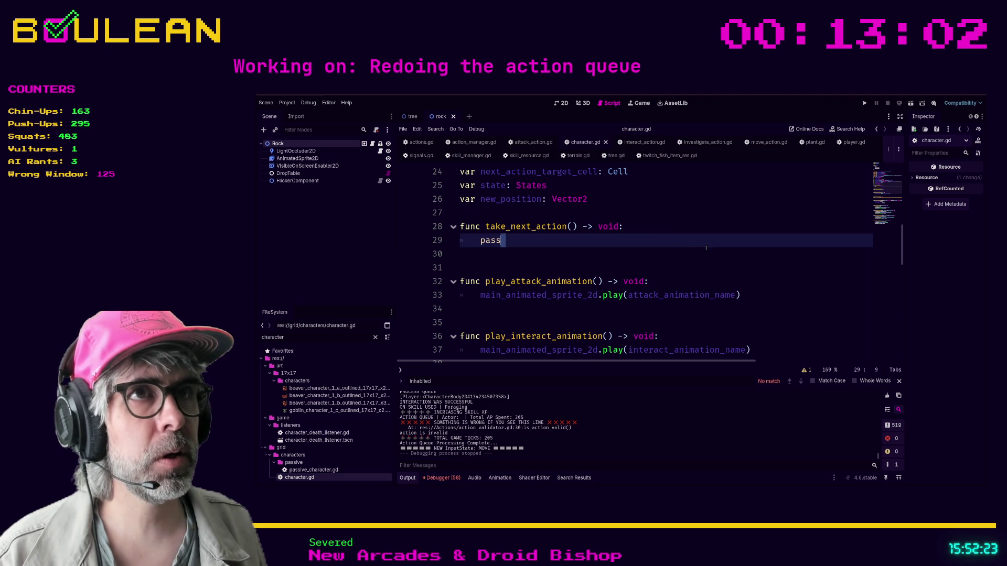
scroll(665, 228, up, 1)
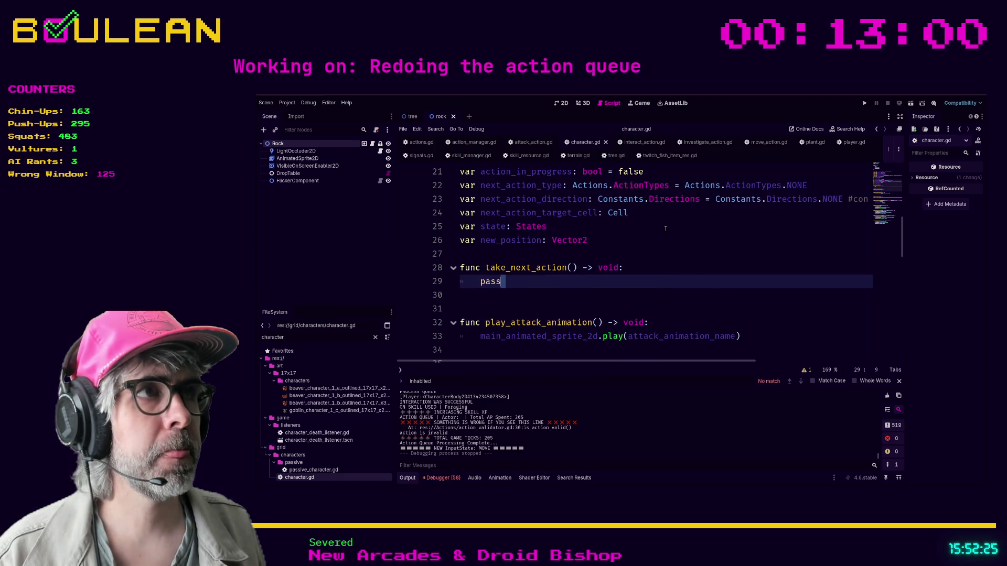
click(848, 142)
click(666, 253)
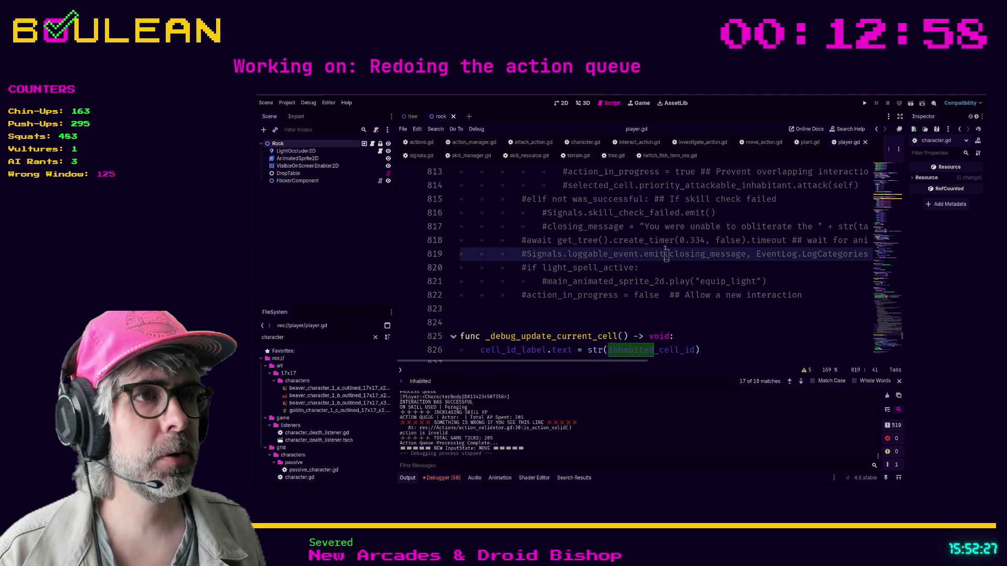
Step: Glance back at character.gd, then return to the player.gd code
click(564, 314)
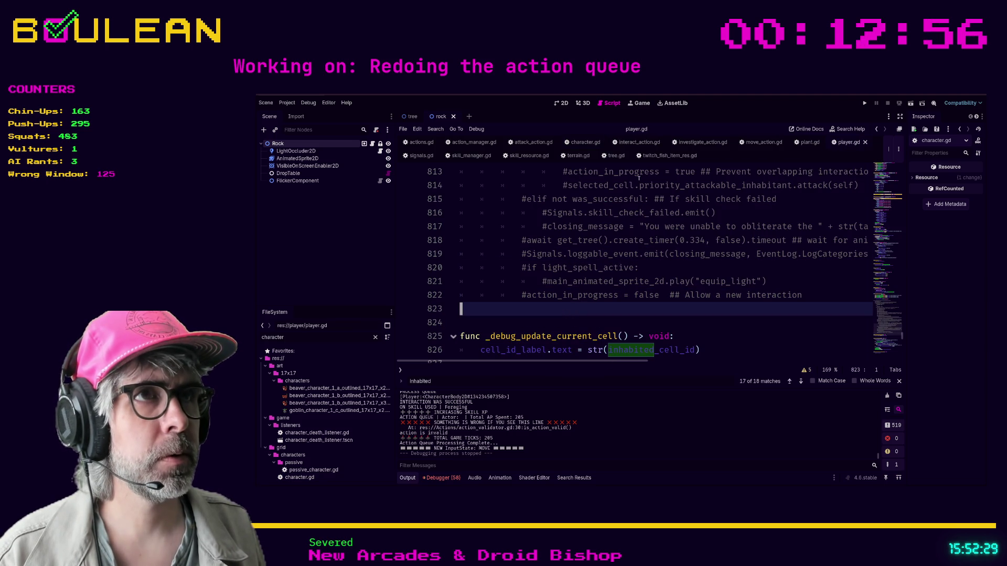
click(583, 142)
click(640, 249)
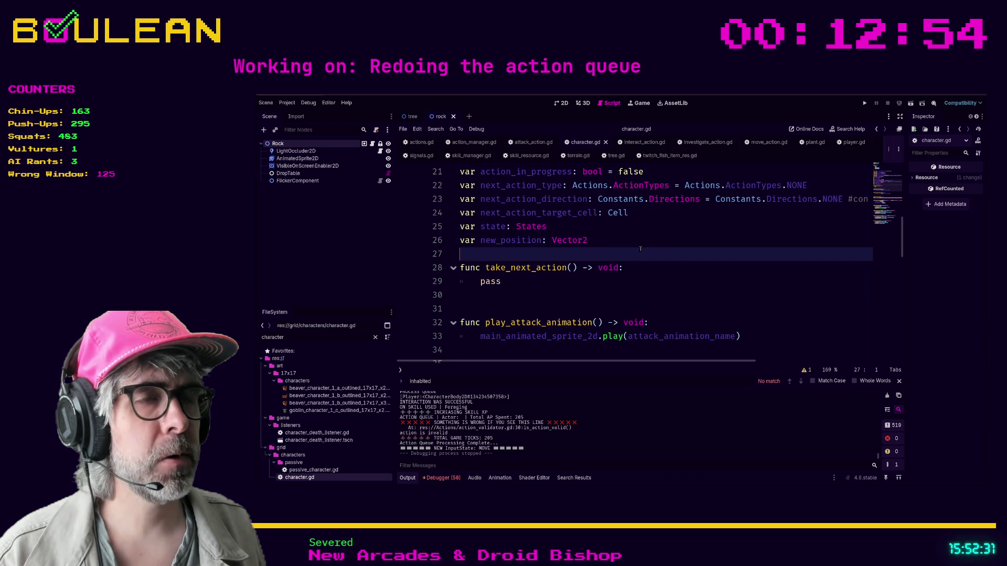
scroll(641, 250, up, 1)
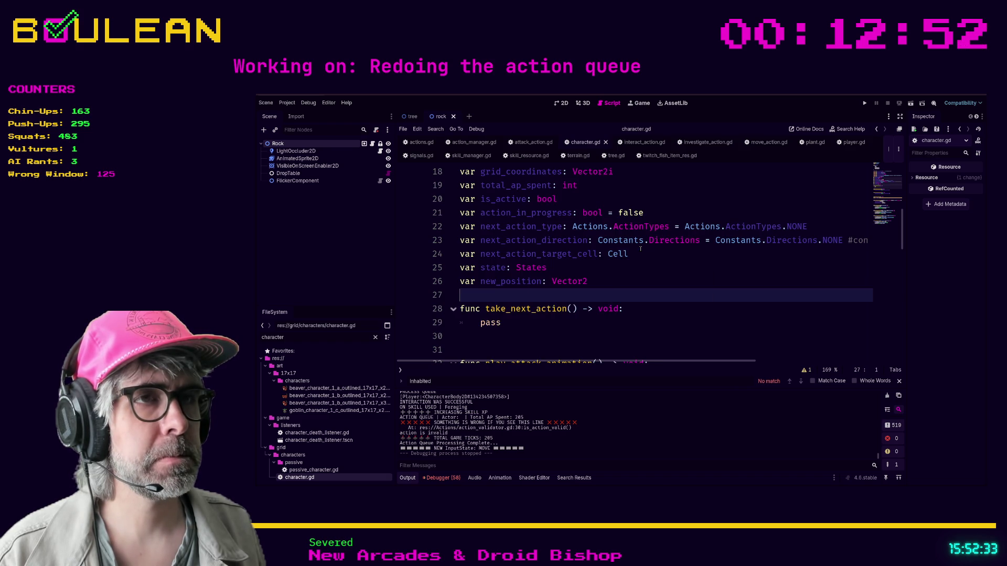
scroll(641, 251, up, 3)
scroll(641, 249, up, 1)
click(847, 142)
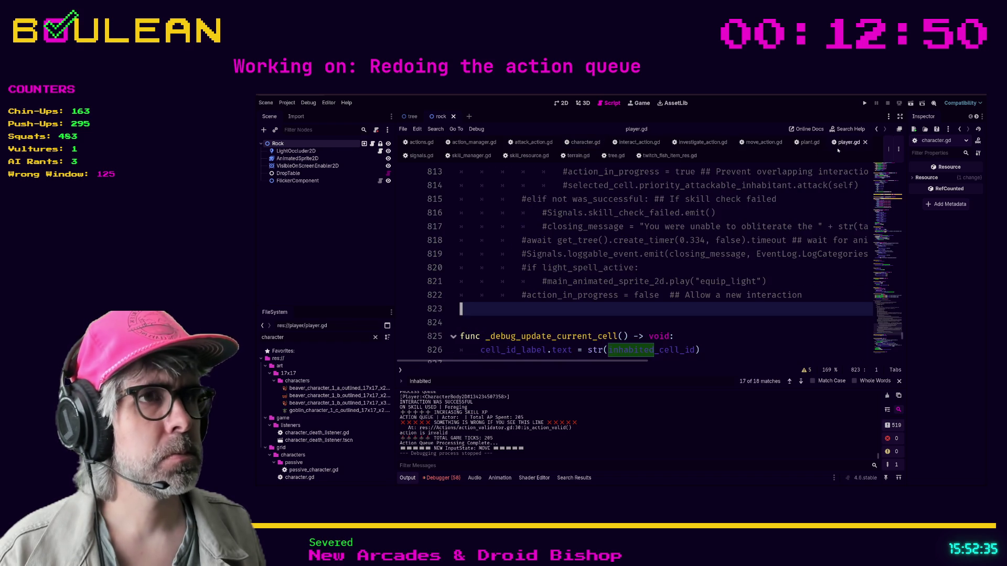
click(703, 258)
Step: Search player.gd for inhabited_cell, cycle matches, and jump to the inhabited_cell_id declaration
key(ctrl+f)
text(in)
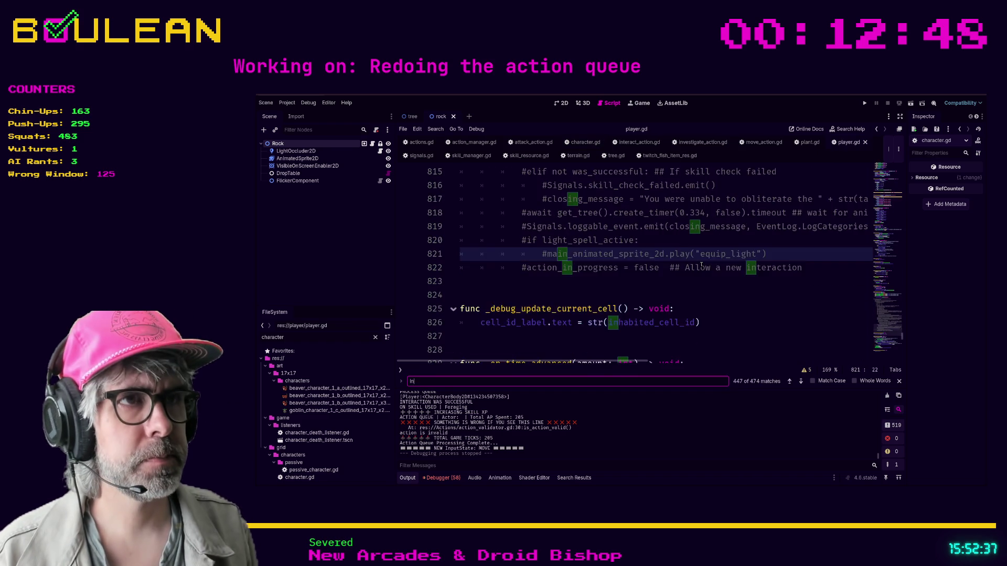
text(habited_cell)
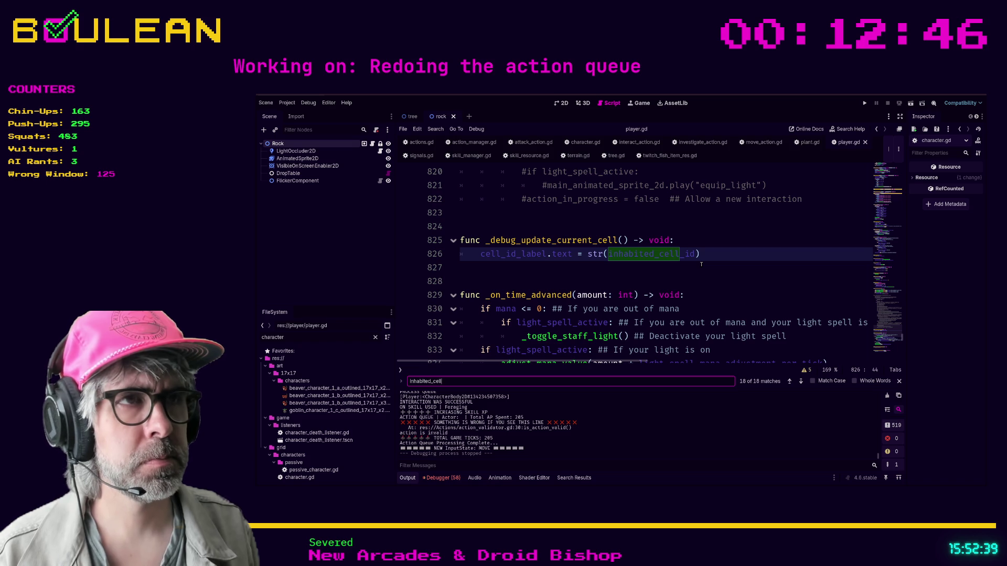
key(Return)
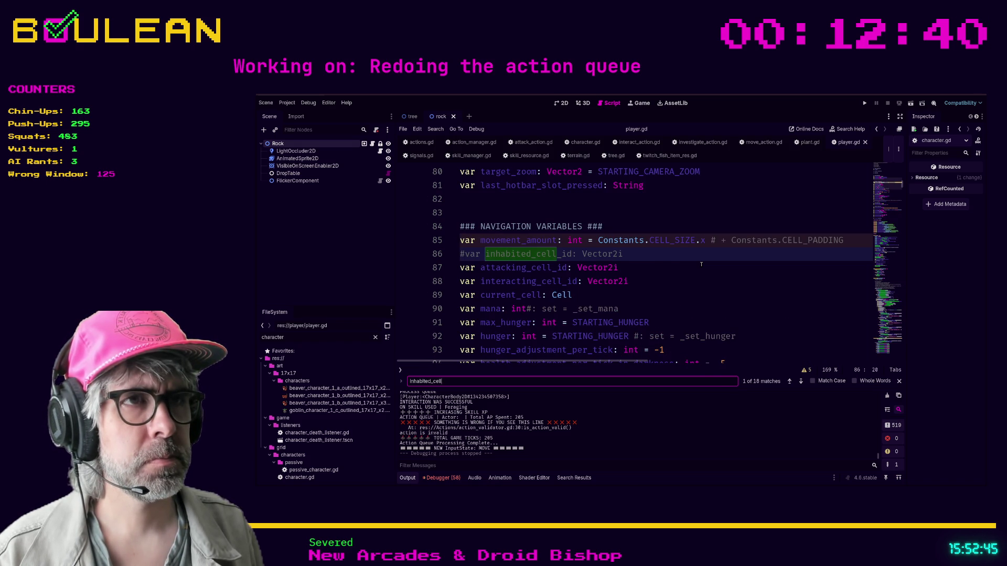
key(Return)
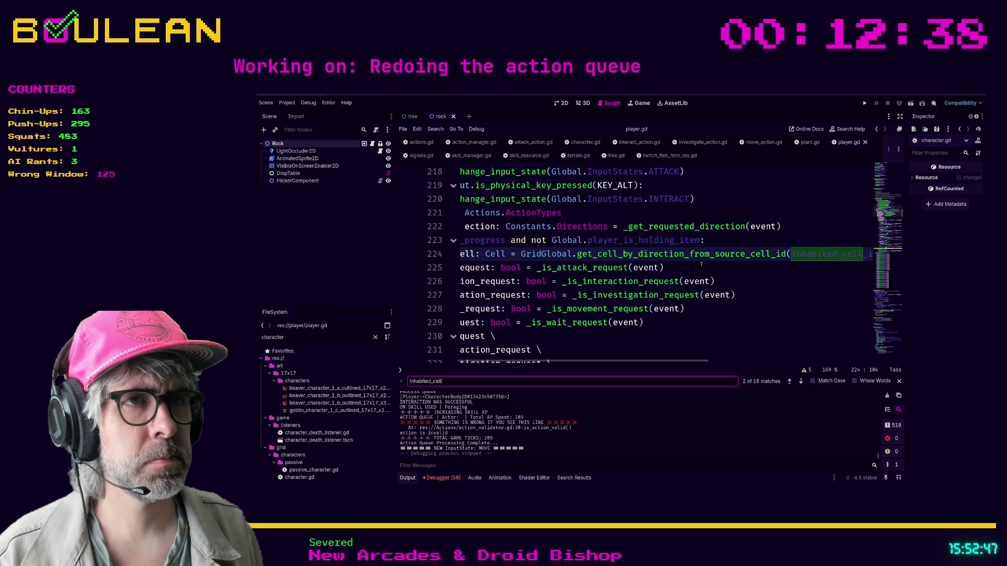
mouse_move(657, 361)
mouse_down()
mouse_move(704, 362)
mouse_move(695, 361)
mouse_up()
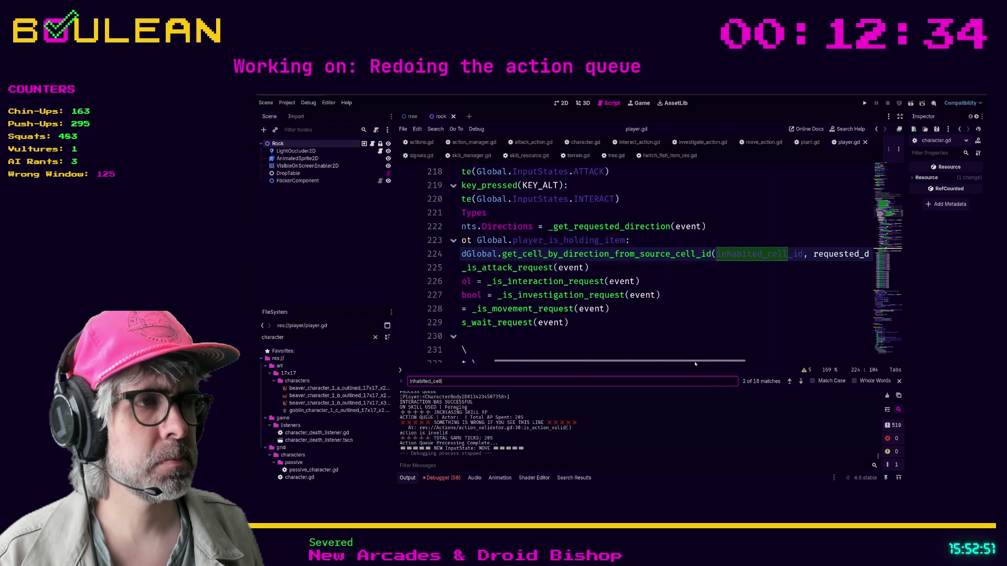
click(736, 258)
ctrl+click(736, 256)
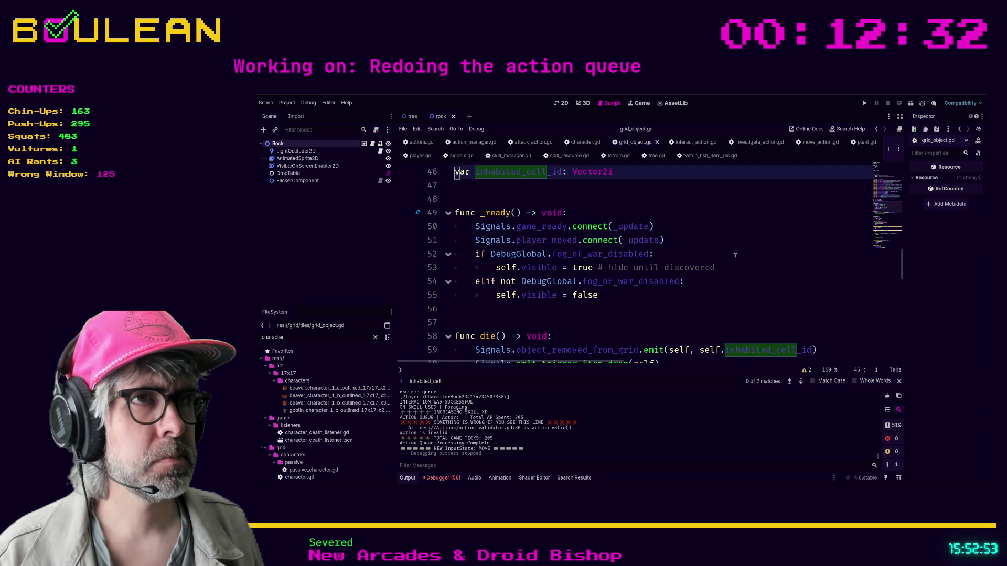
Step: Scroll through grid_object.gd and select the inhabited_cell_id declaration on line 46
scroll(685, 253, up, 15)
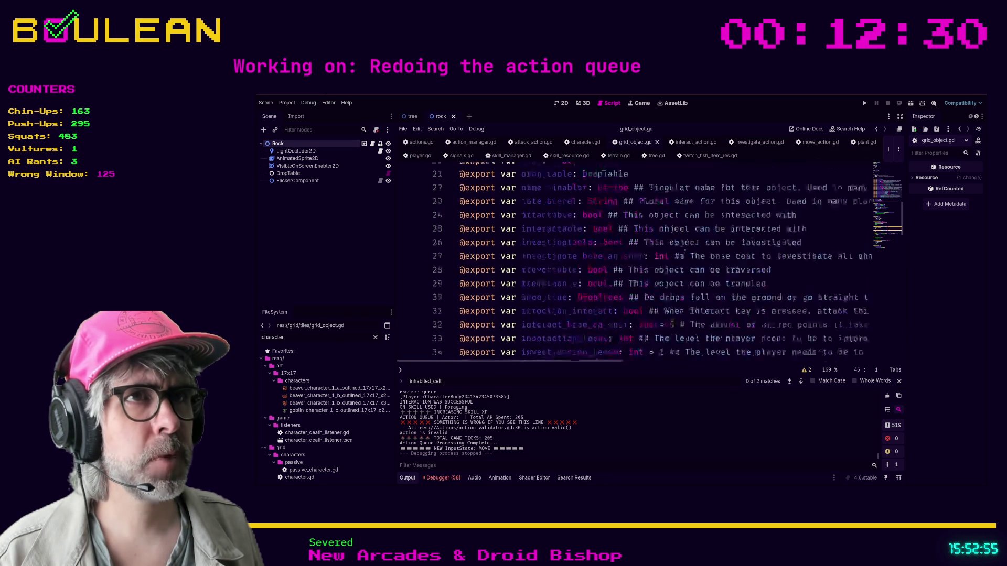
scroll(685, 253, up, 2)
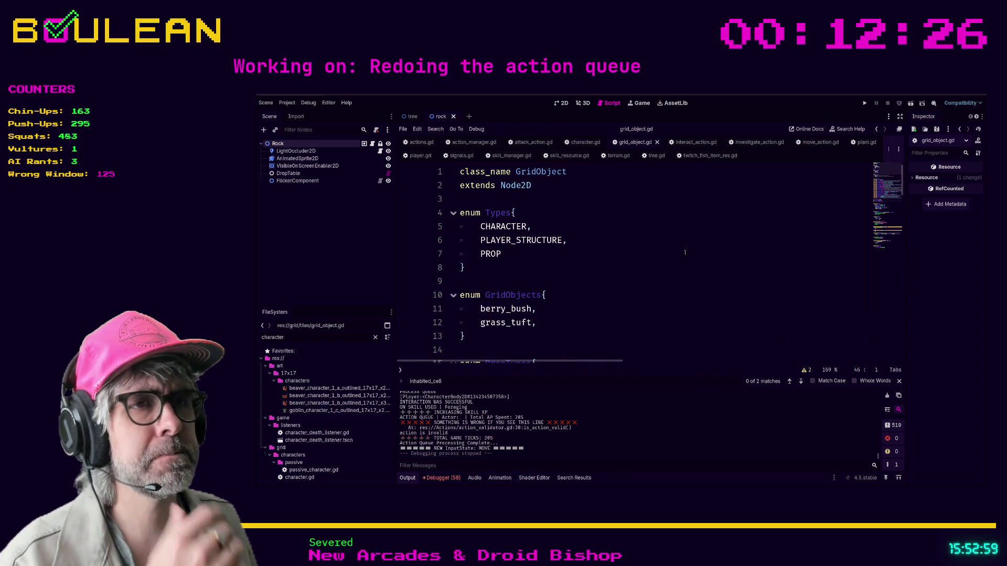
scroll(685, 253, down, 8)
scroll(646, 254, down, 5)
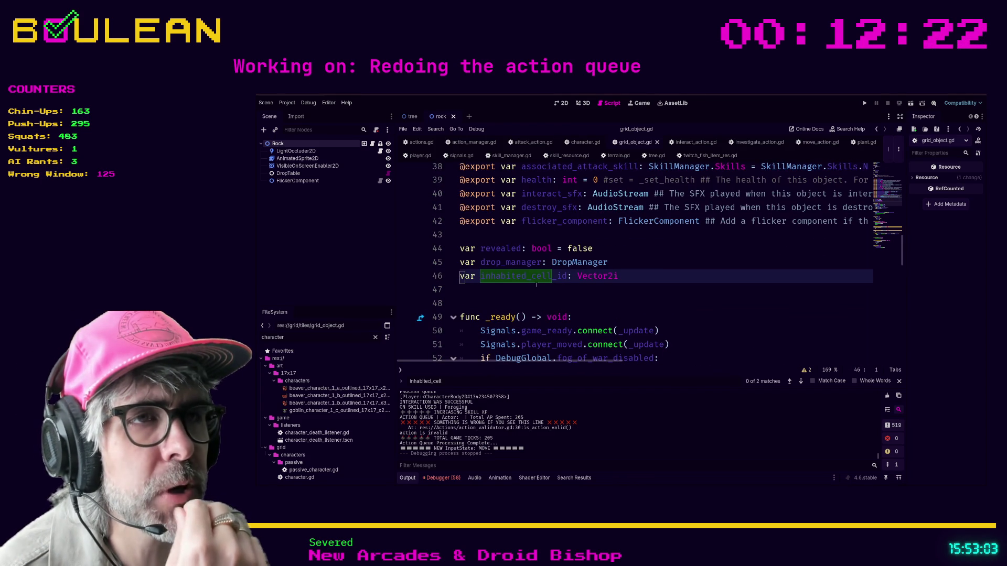
click(654, 273)
key(shift+Up)
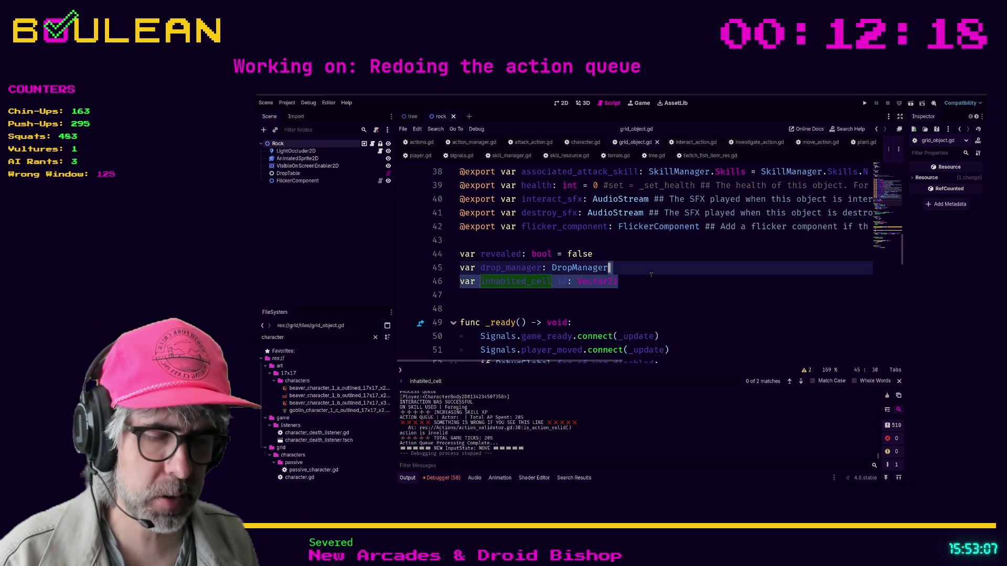
key(ctrl+shift+f)
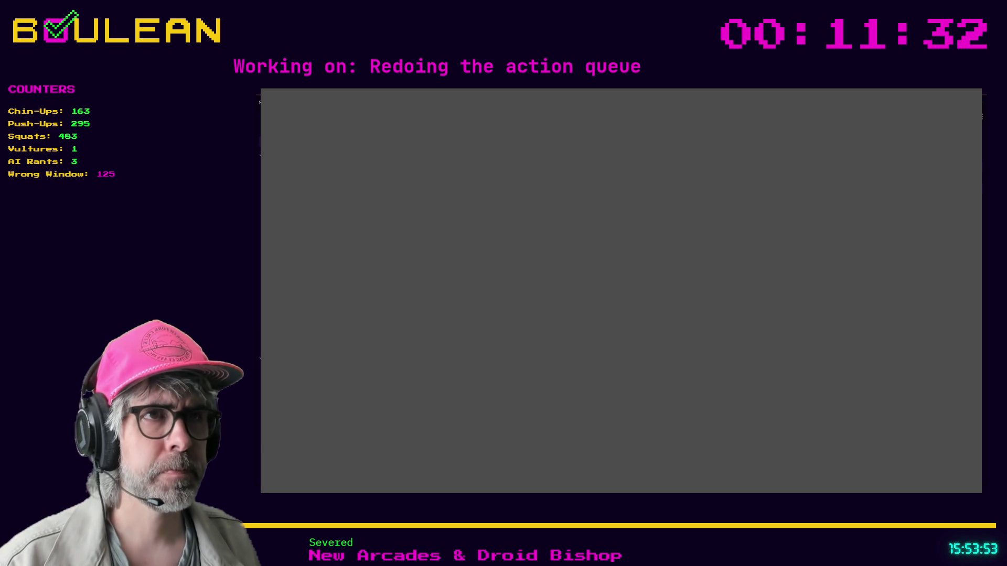
Step: Run the game, zoom out the view, and close it with F8
key(F5)
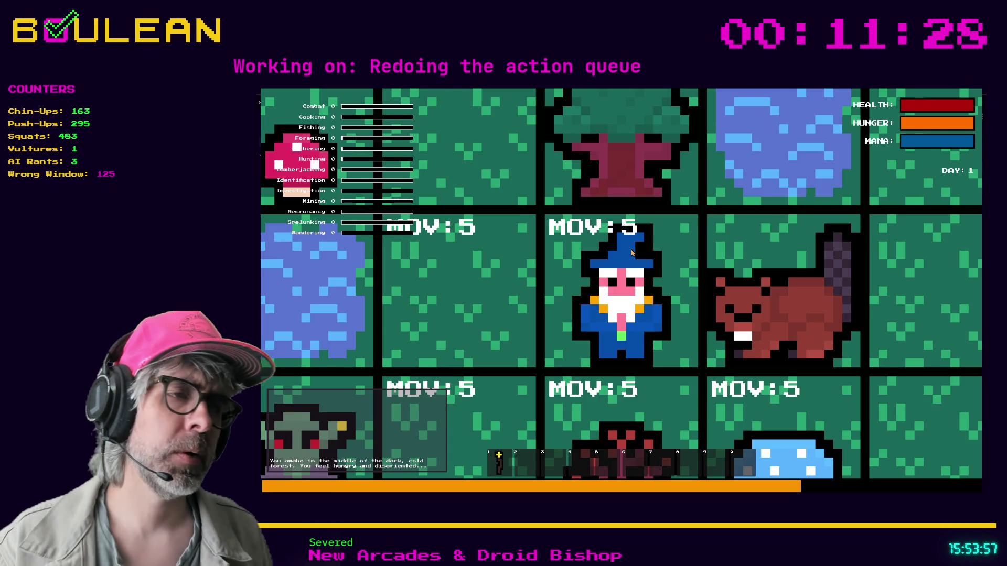
scroll(631, 252, down, 3)
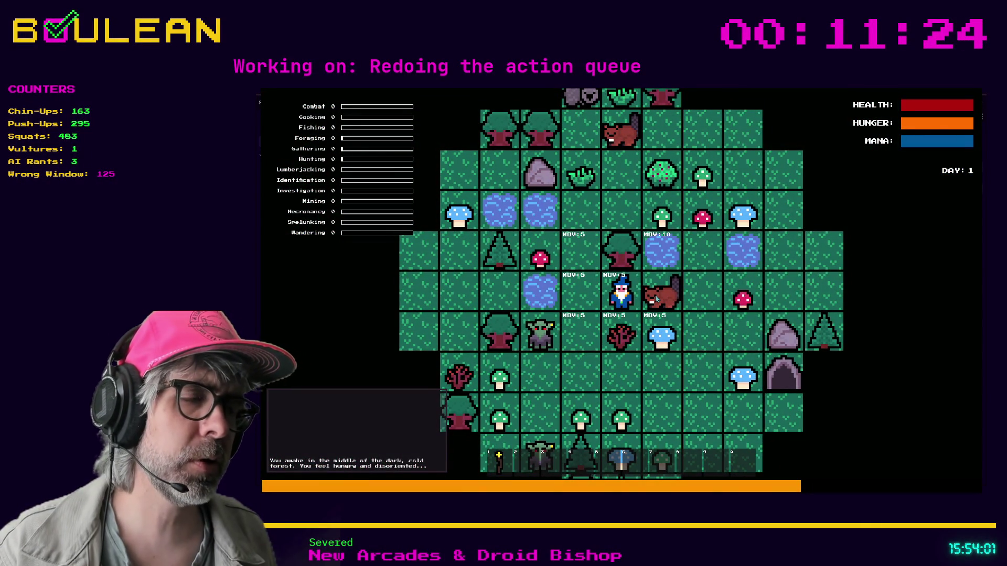
key(F8)
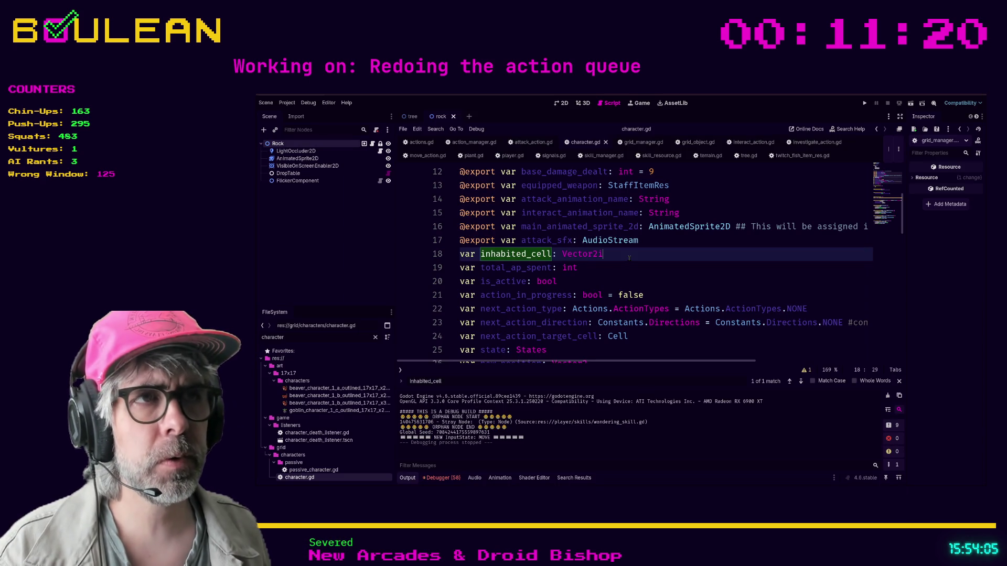
Step: Add a 'var inhabited_cell_id: Vector2i' line below inhabited_cell, then delete it again
key(Return)
text(var inhabi)
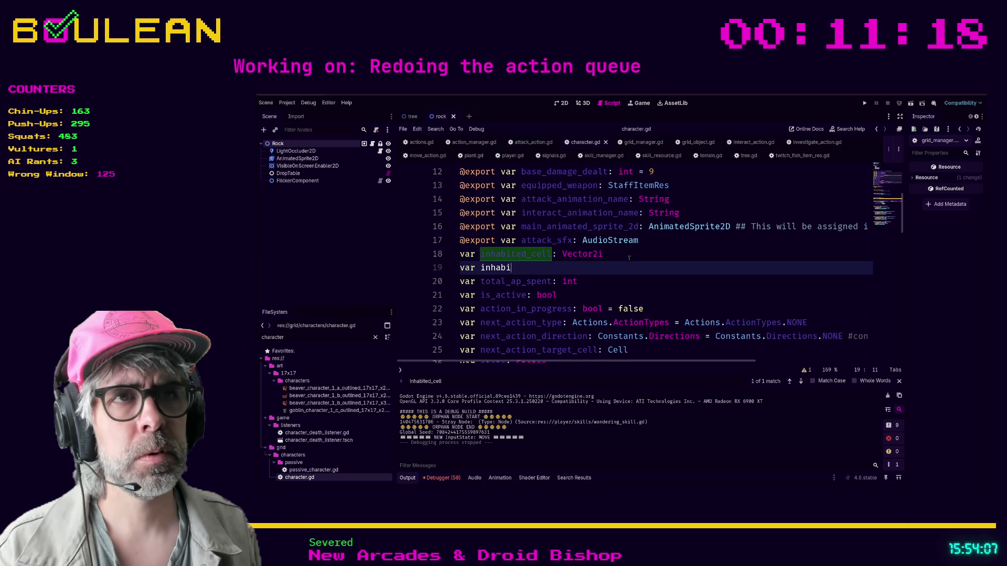
text(ted_cell_id: )
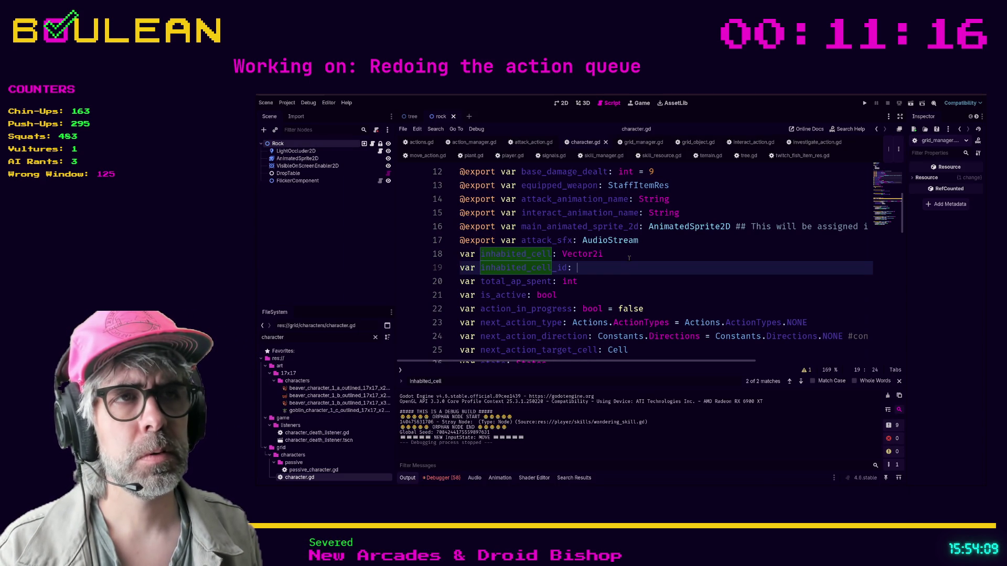
text(Vector2i)
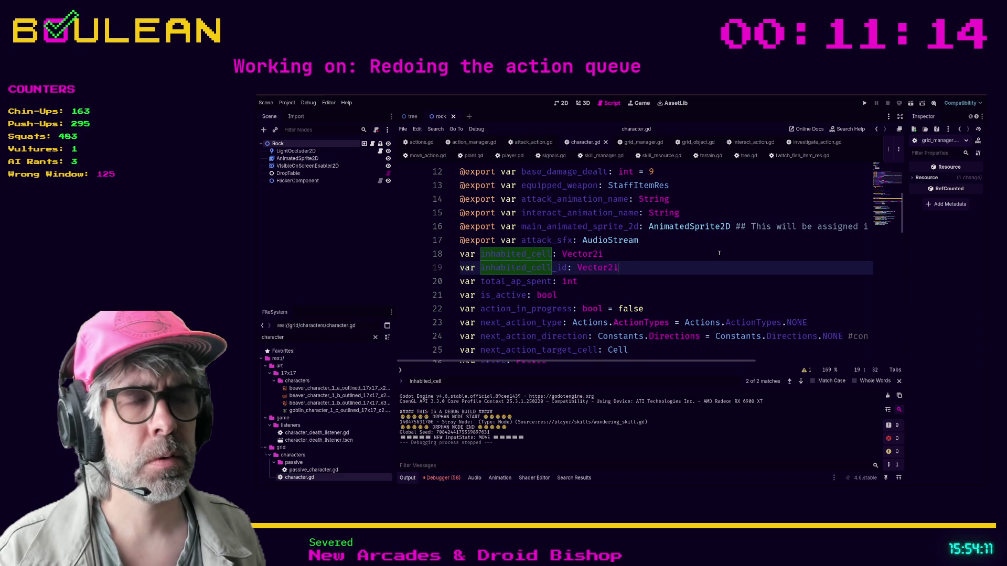
click(711, 254)
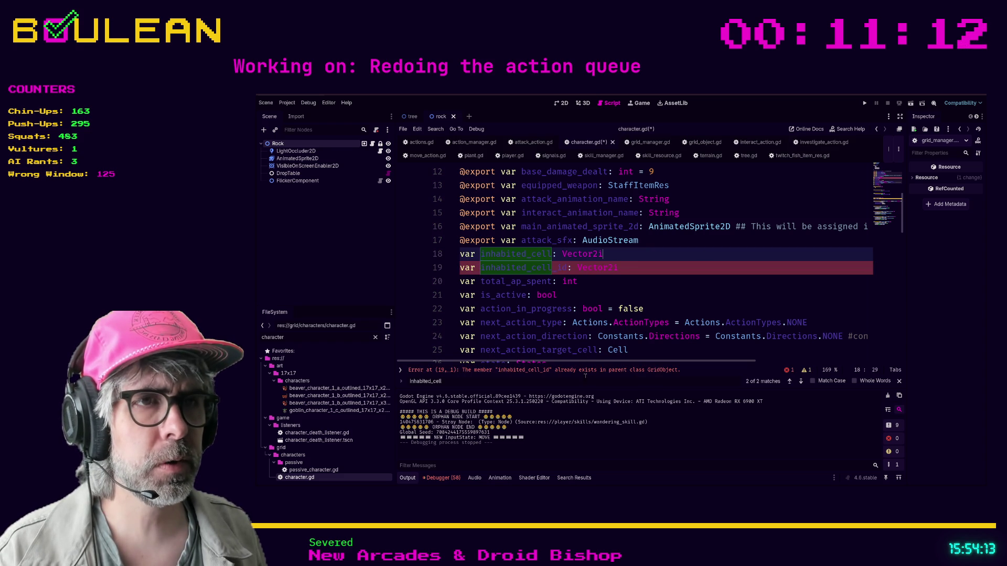
click(644, 268)
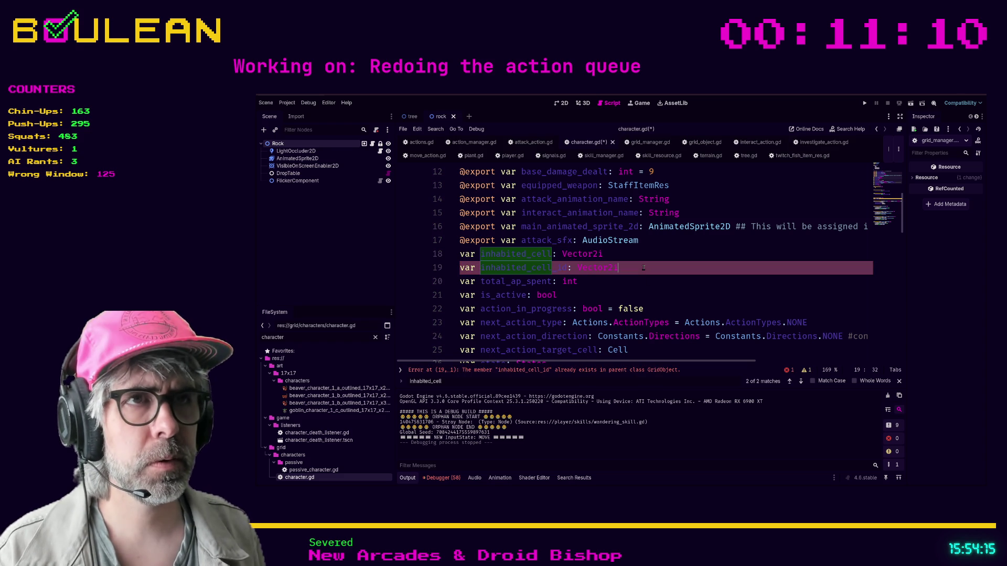
key(shift+Home)
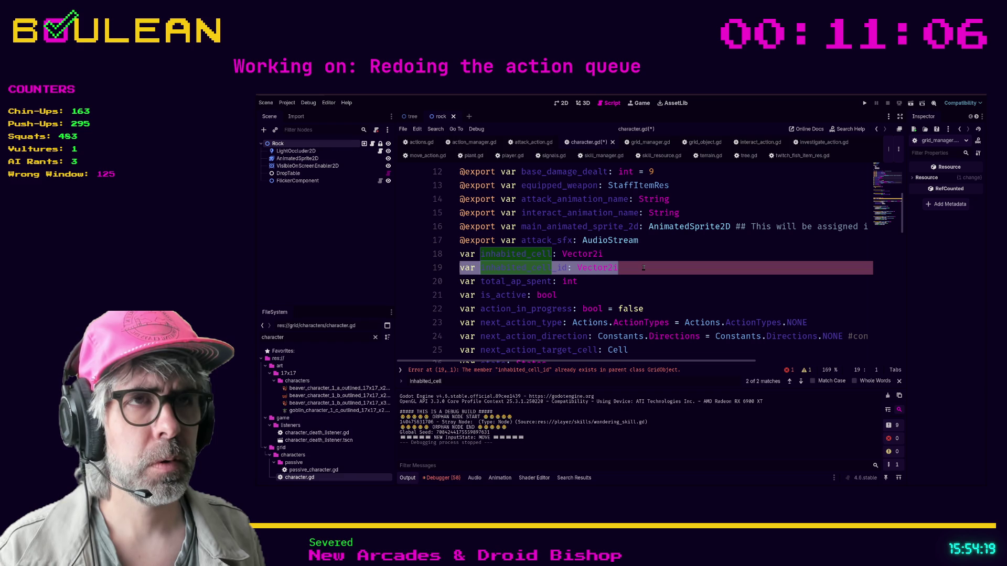
key(BackSpace)
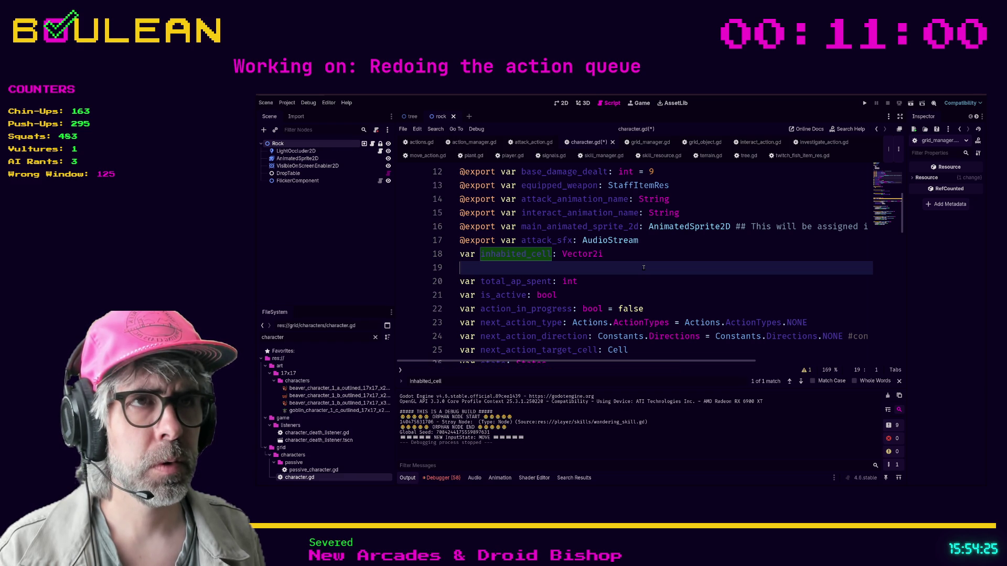
Step: Comment out the line 18 inhabited_cell declaration with Ctrl+K and save character.gd
key(Up)
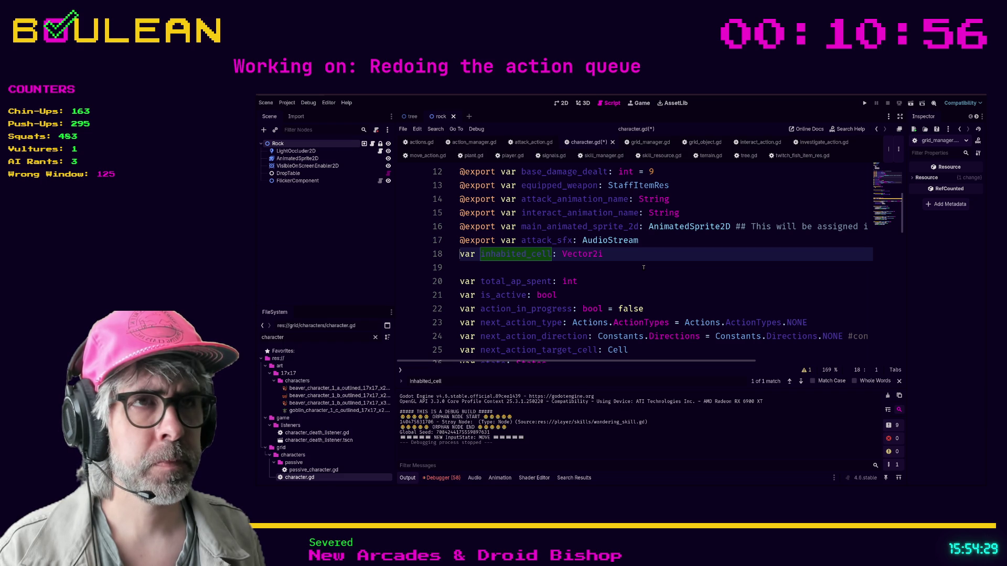
key(ctrl+k)
key(Down)
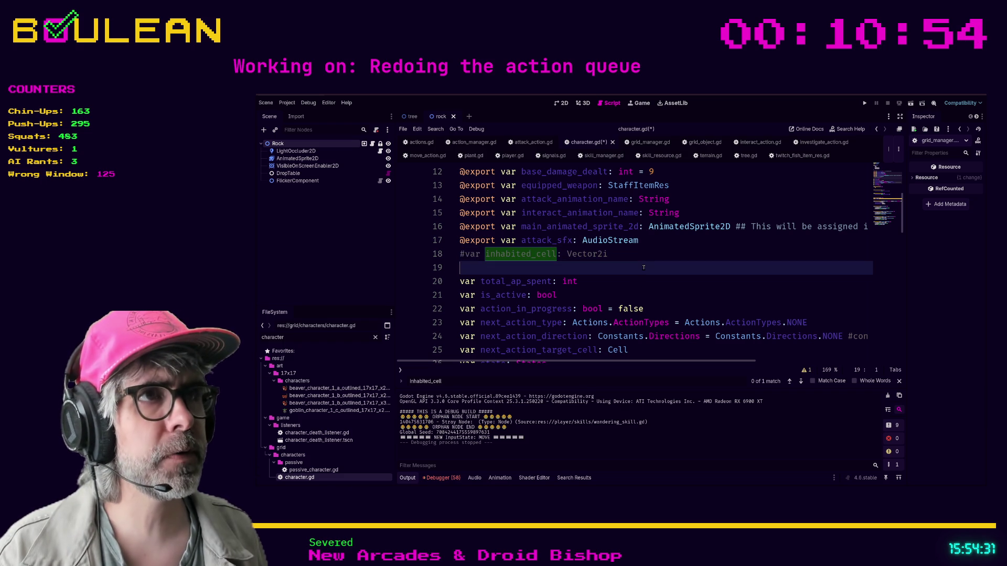
key(ctrl+s)
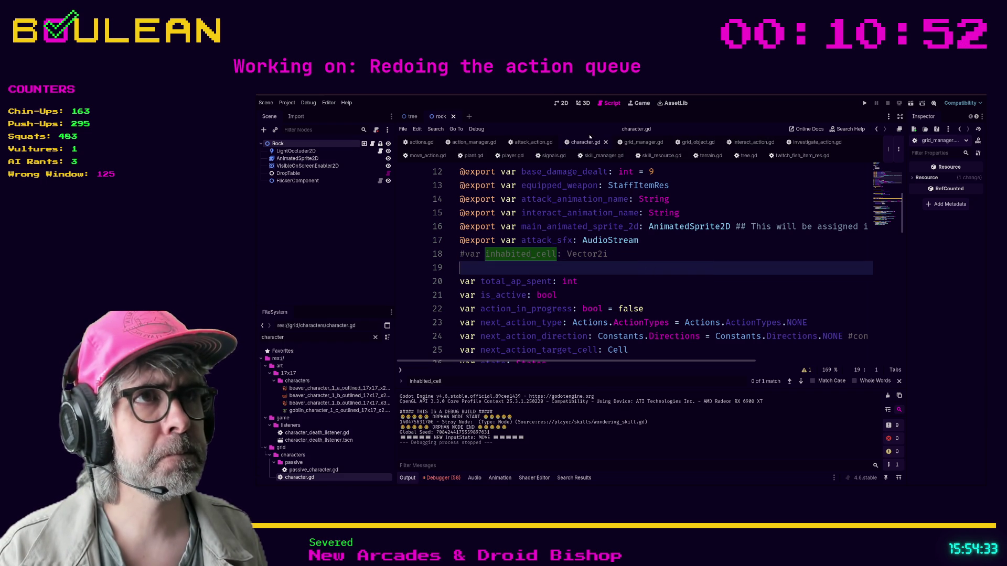
Step: Rename inhabited_cell_id to grid_coordinates on line 46 of grid_object.gd
click(695, 146)
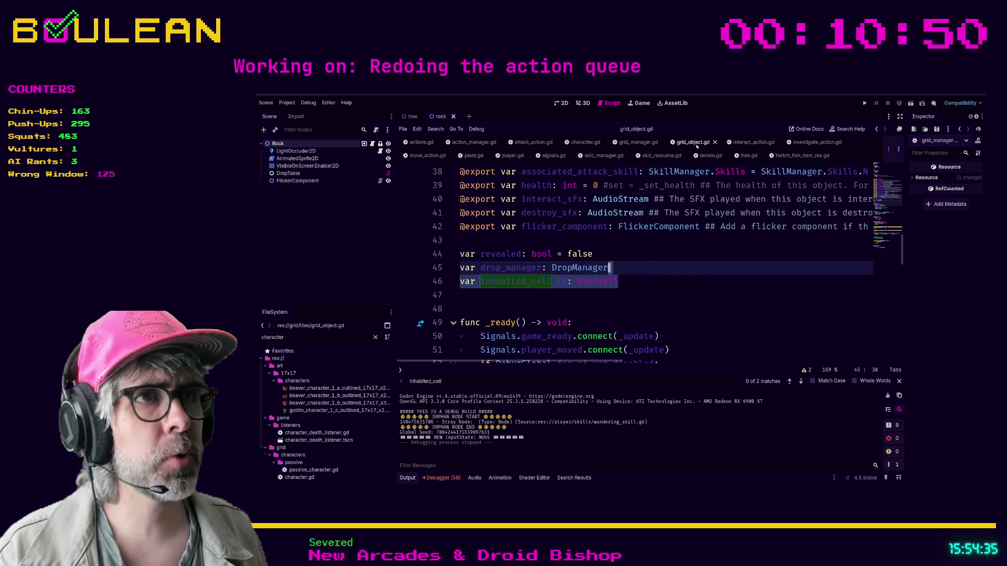
click(570, 281)
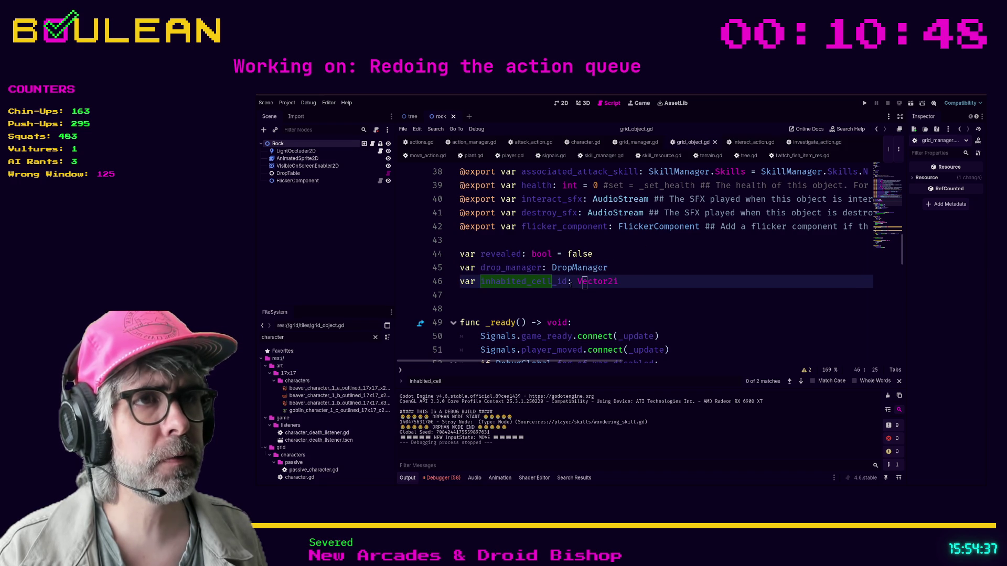
key(Left)
key(Left)
key(Left)
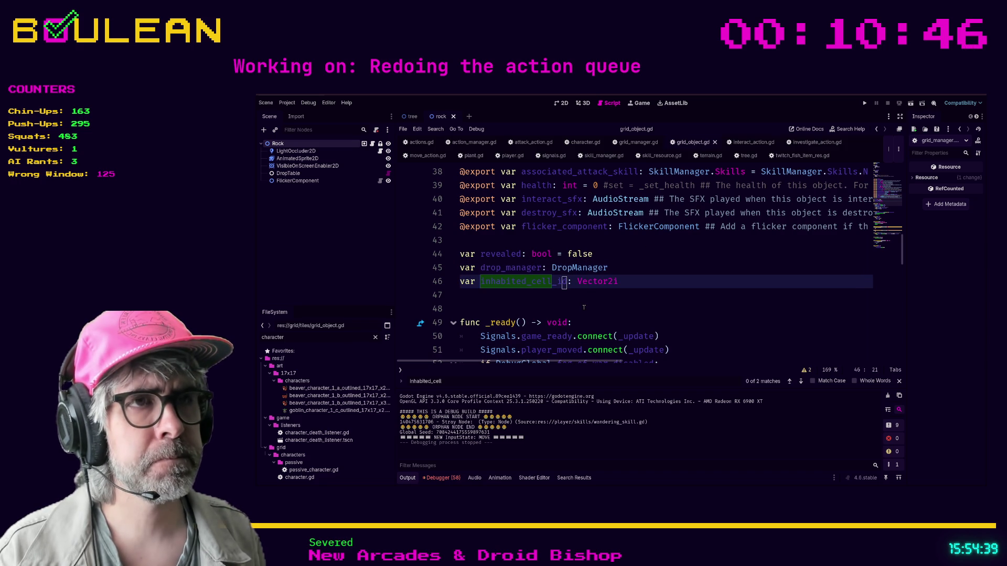
key(Right)
key(Delete)
key(Delete)
key(Delete)
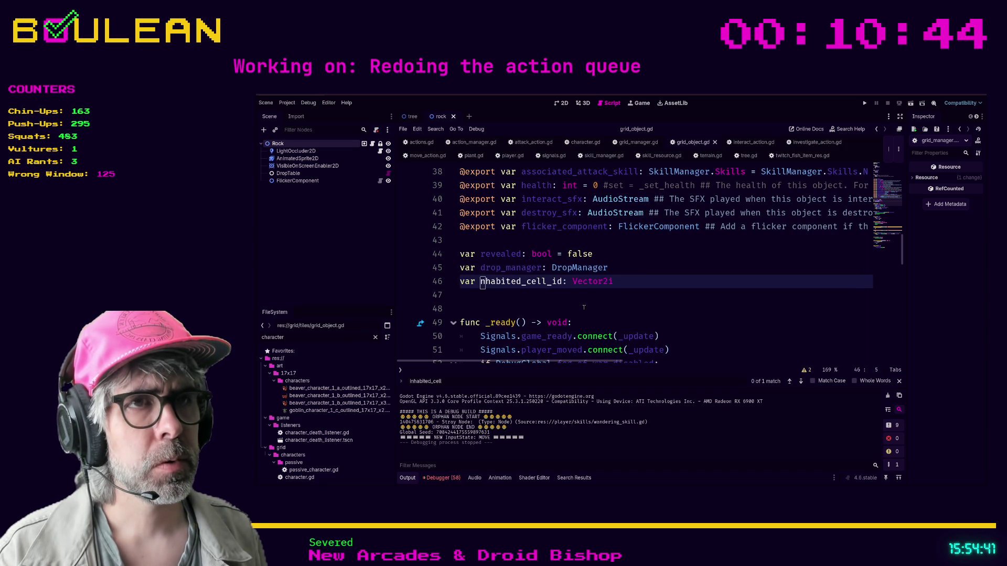
key(Delete)
key(Delete)
key(Delete)
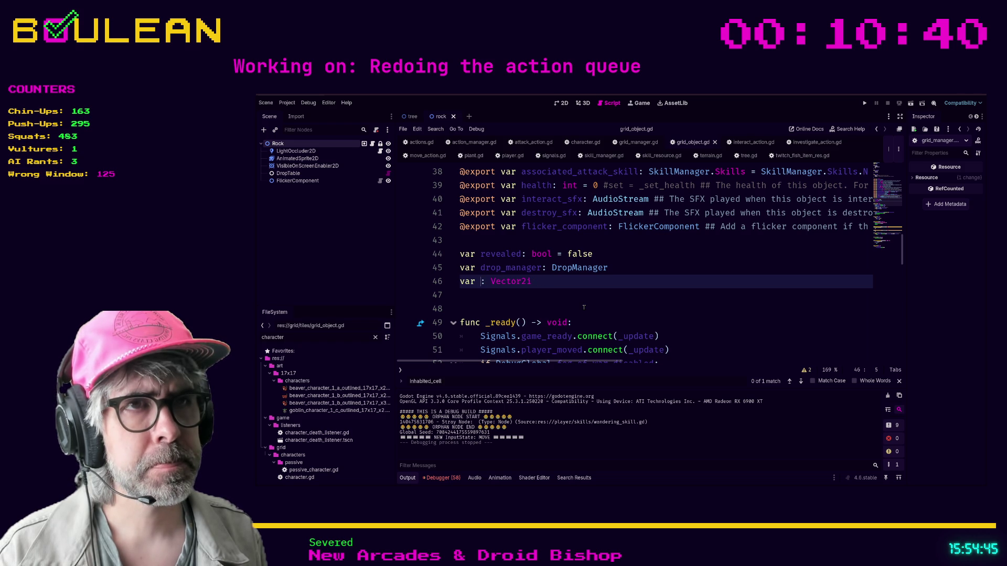
text(grid_c)
text(oordinates)
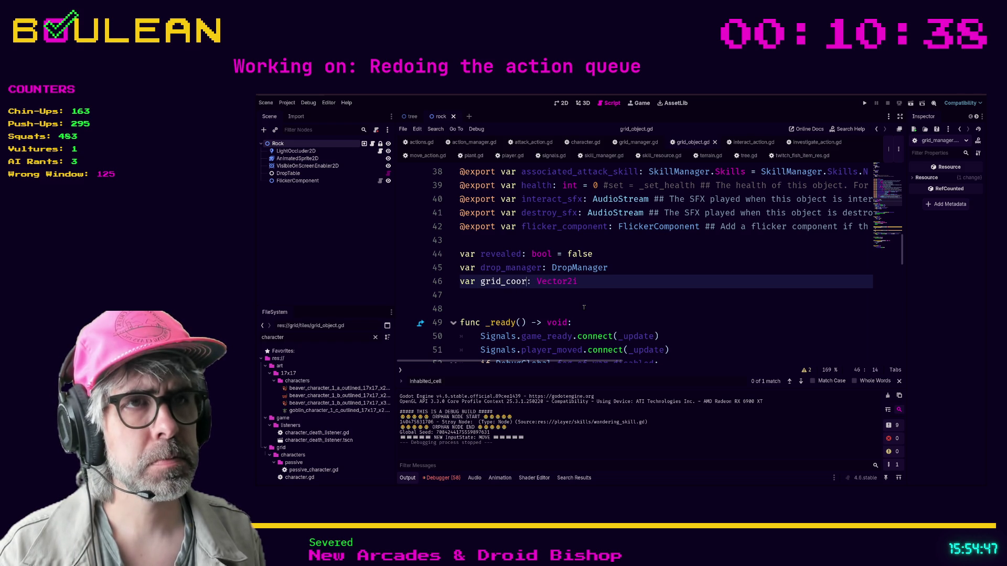
click(584, 308)
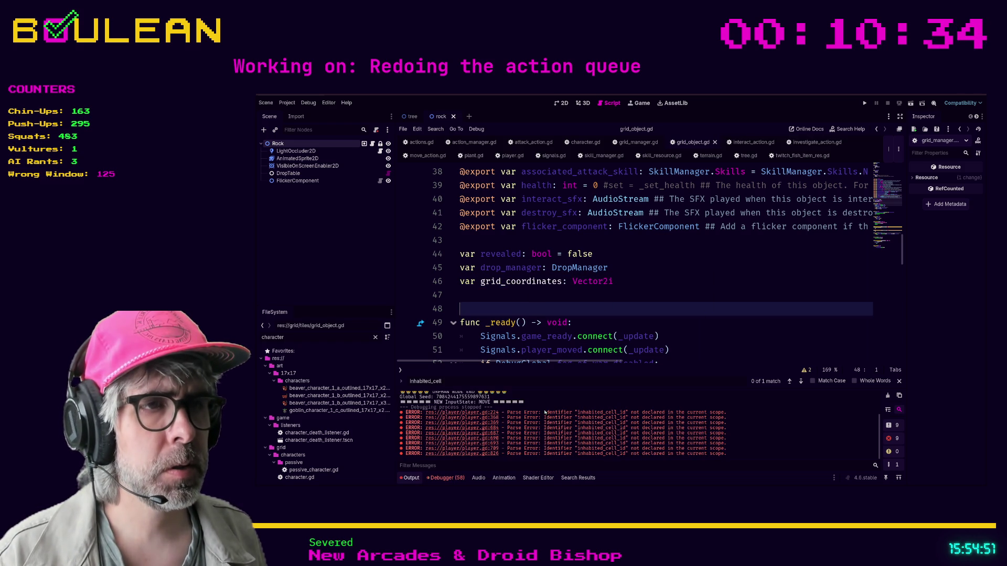
Step: Open the inhabited_cell_id error in player.gd and search for its remaining uses
click(480, 414)
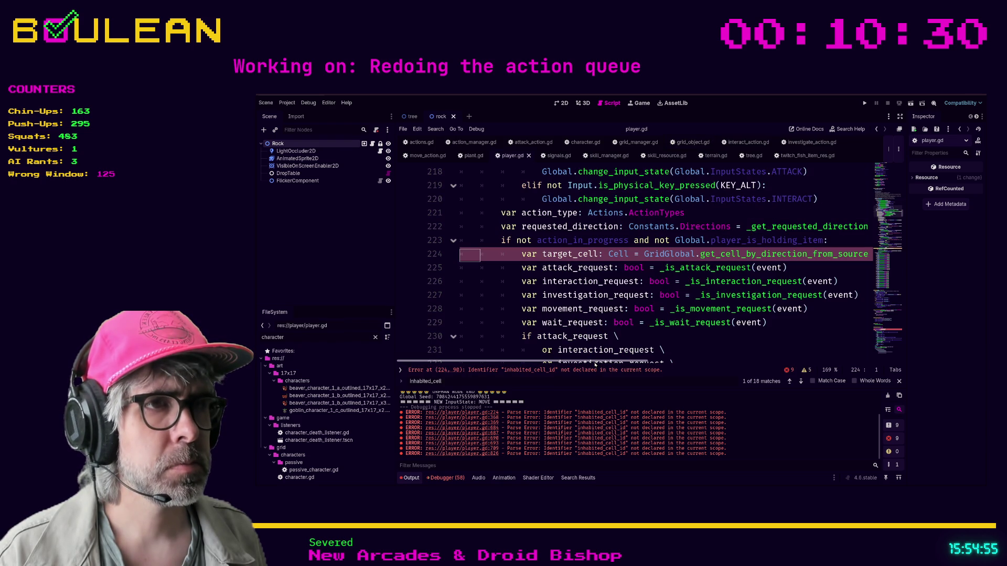
drag(592, 363, 703, 363)
click(727, 257)
double_click(726, 256)
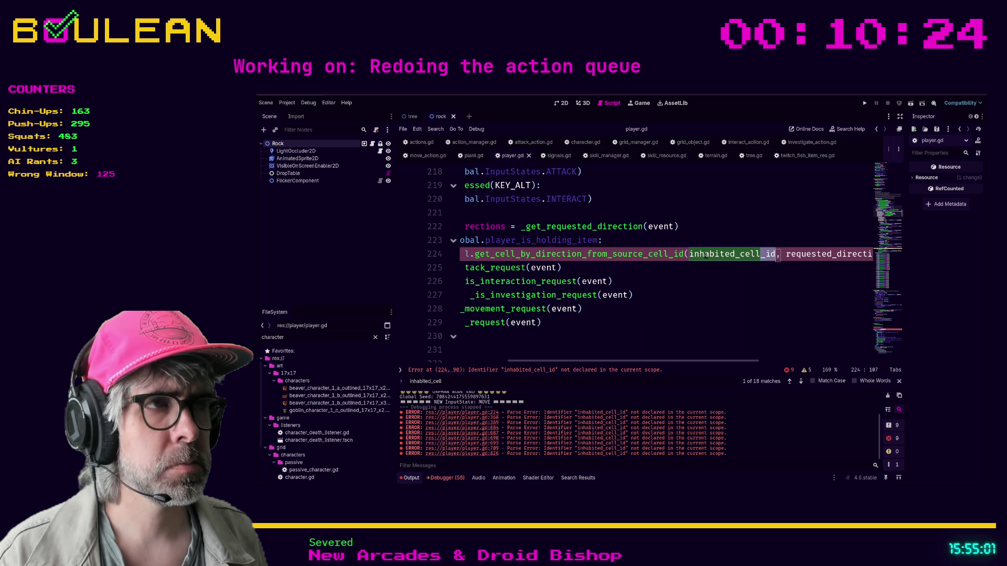
key(ctrl+f)
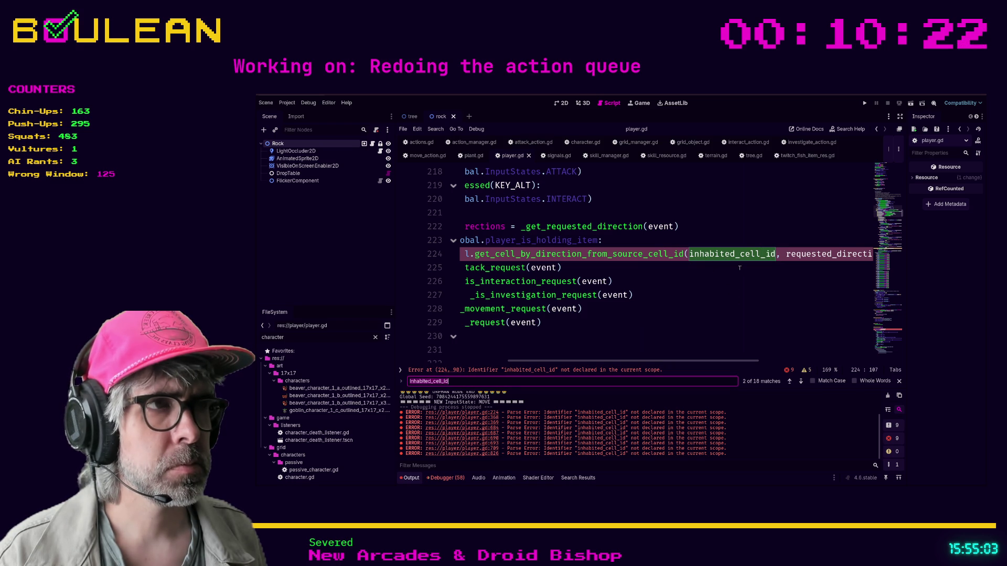
Step: Find inhabited_cell_id and change it to grid_coordinates on lines 368 and 369
text(g)
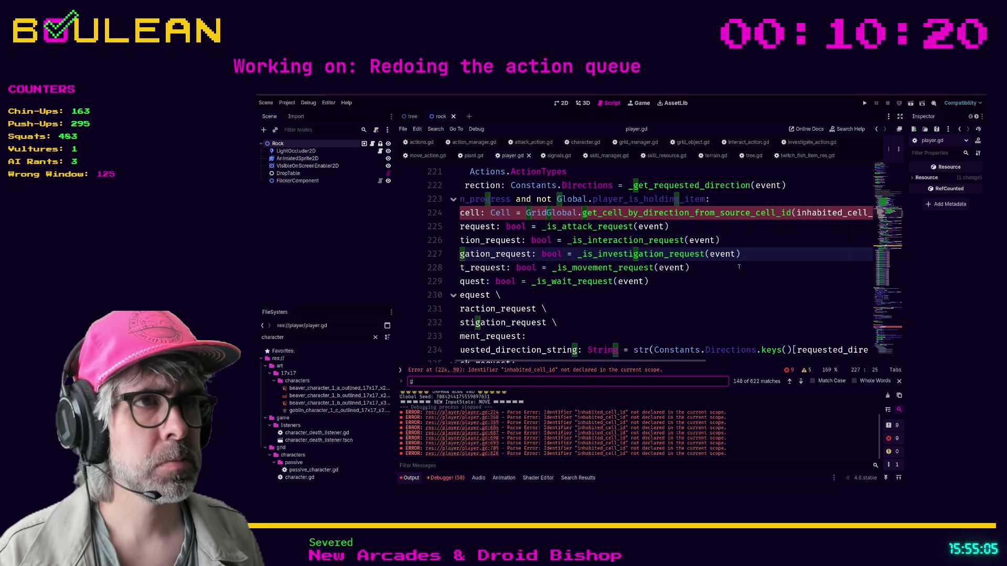
key(BackSpace)
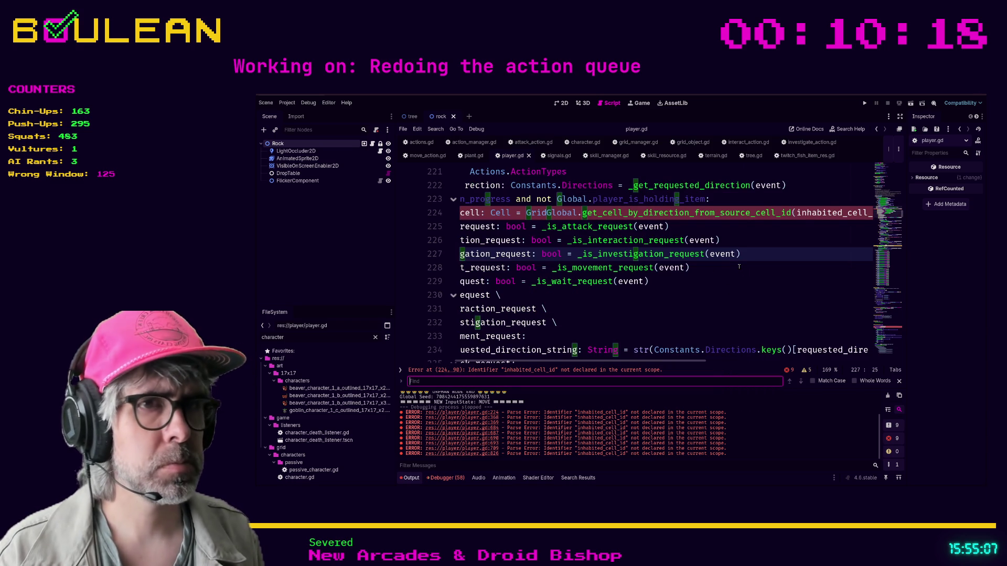
text(inhabited_ce)
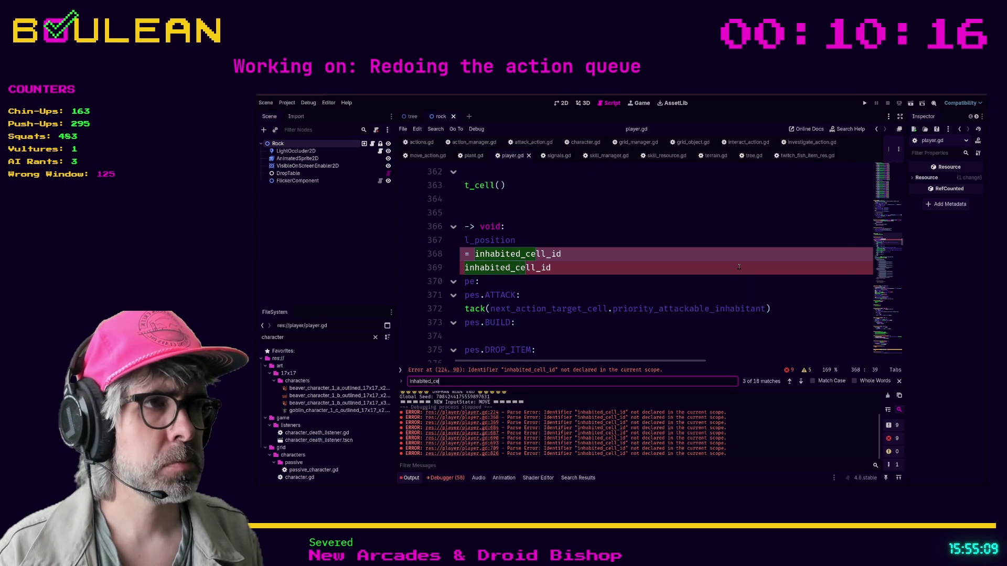
text(ll_id)
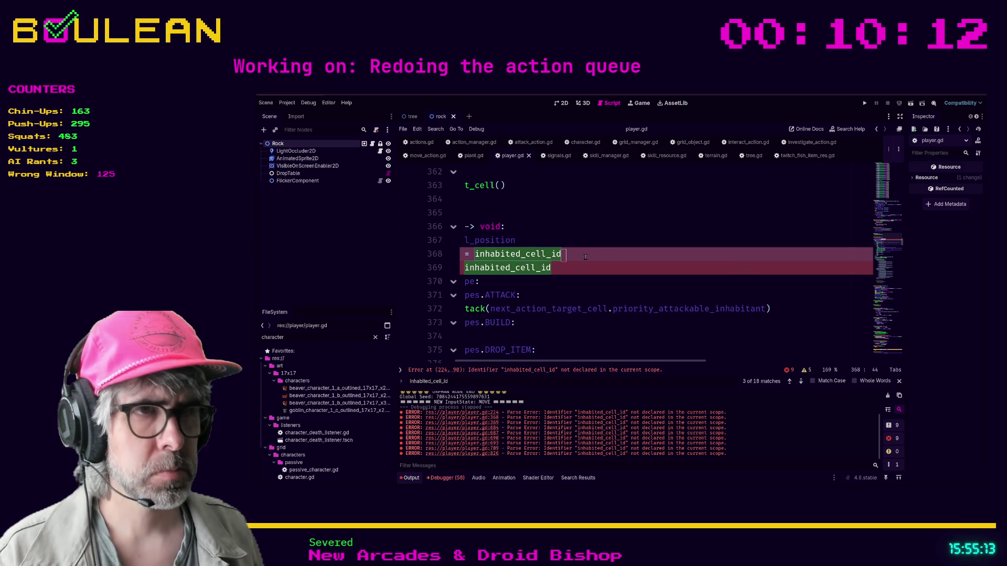
key(BackSpace)
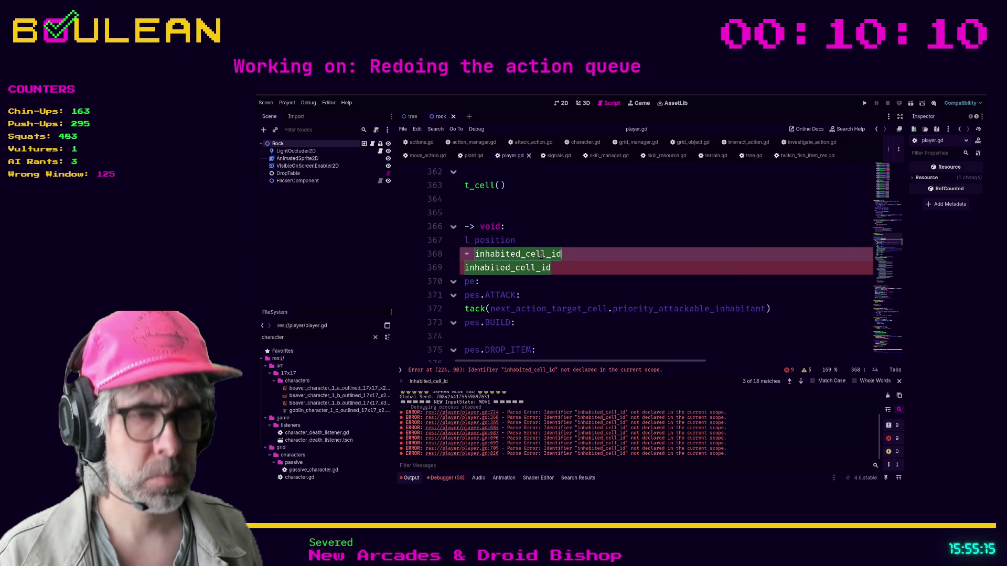
text(grid_coordi)
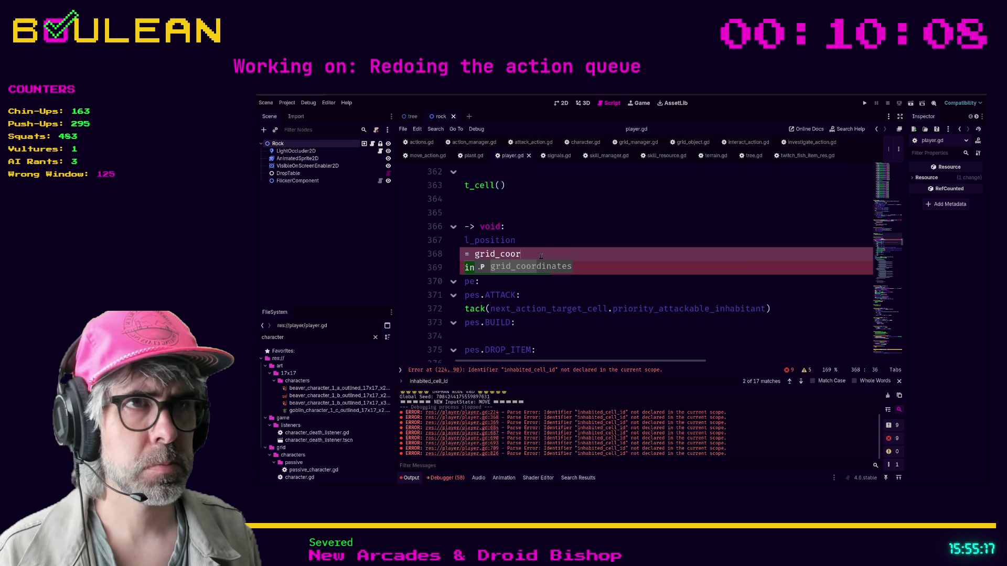
key(Return)
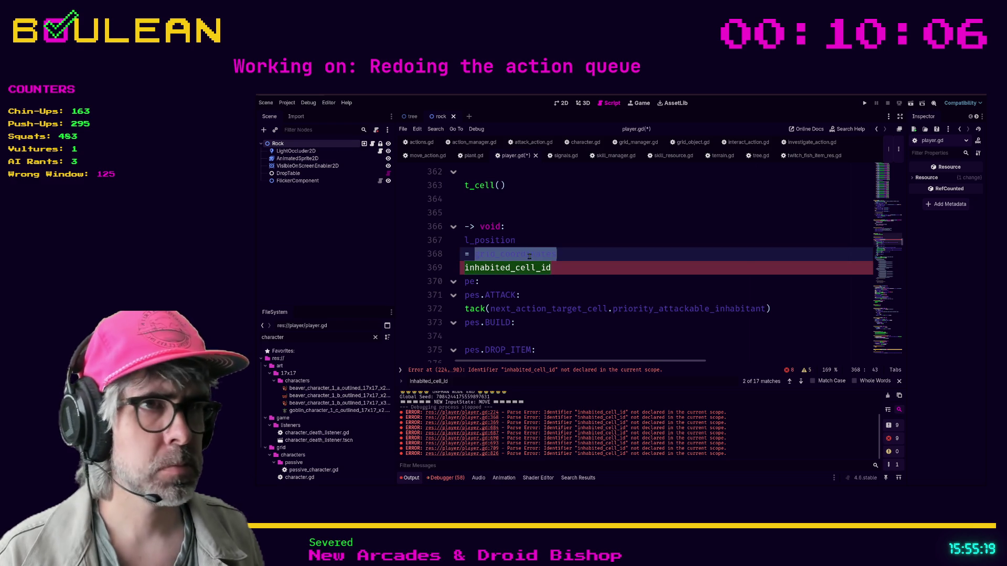
click(520, 268)
double_click(520, 267)
text(grid_coordinates)
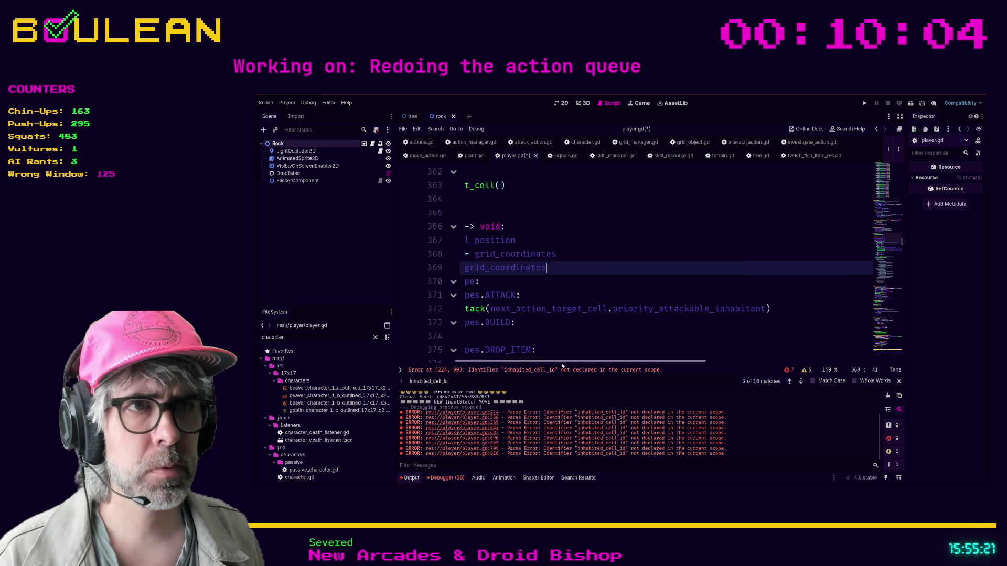
scroll(557, 361, left, 5)
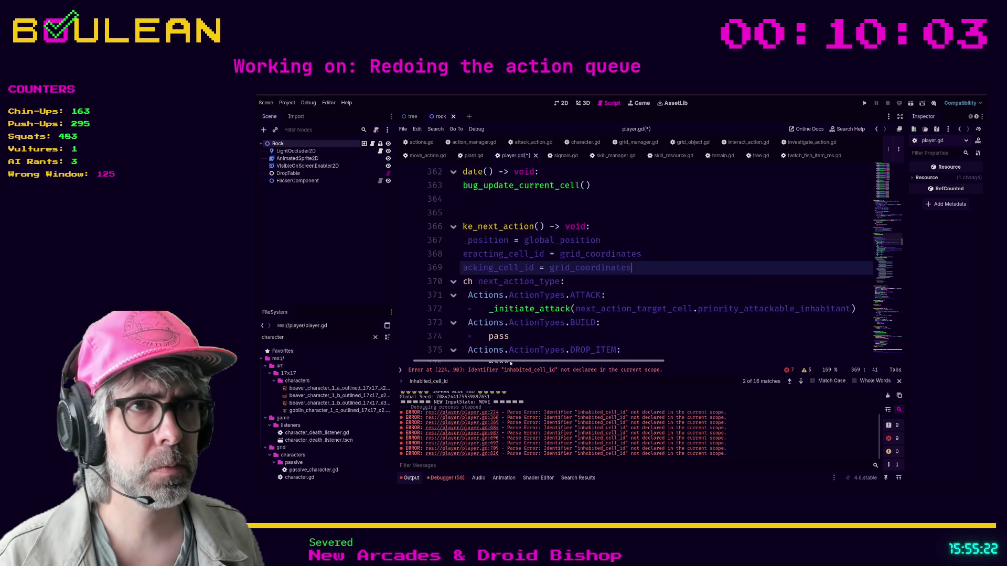
click(800, 383)
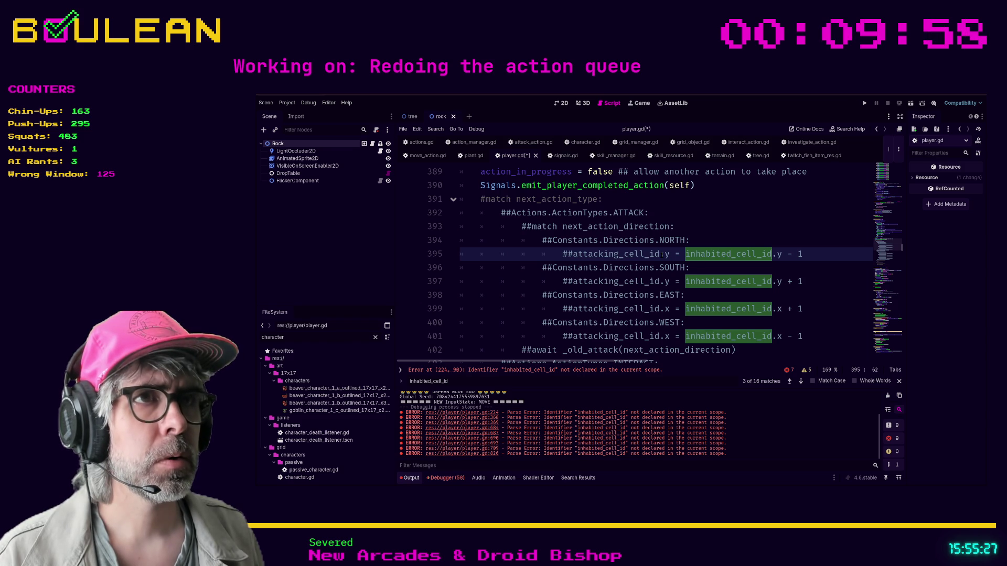
Step: Delete the commented-out match block after the completed-action signal and save player.gd
scroll(656, 255, up, 1)
scroll(640, 255, down, 4)
scroll(634, 254, down, 1)
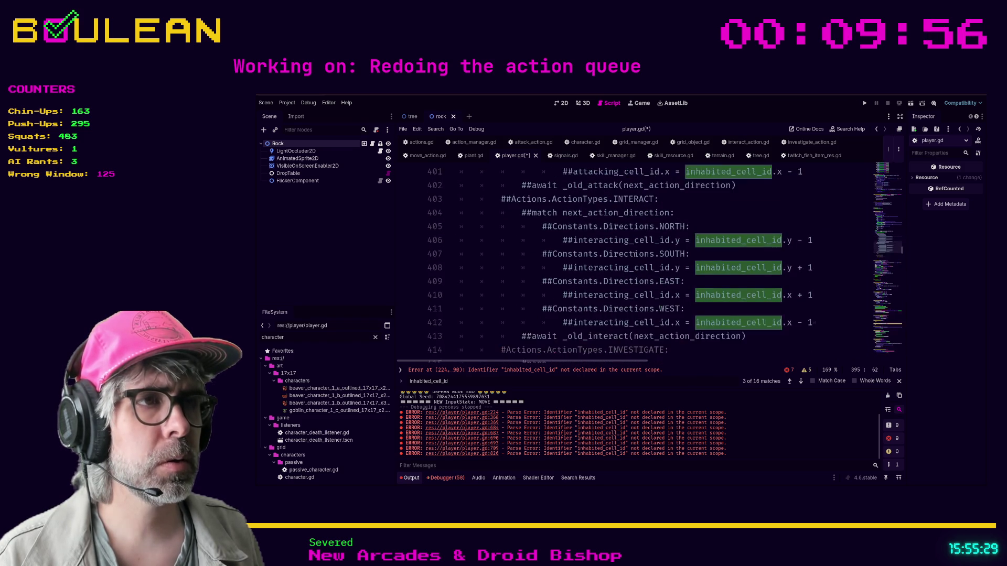
mouse_move(699, 335)
mouse_down()
mouse_move(655, 341)
mouse_move(493, 255)
mouse_move(463, 205)
mouse_up()
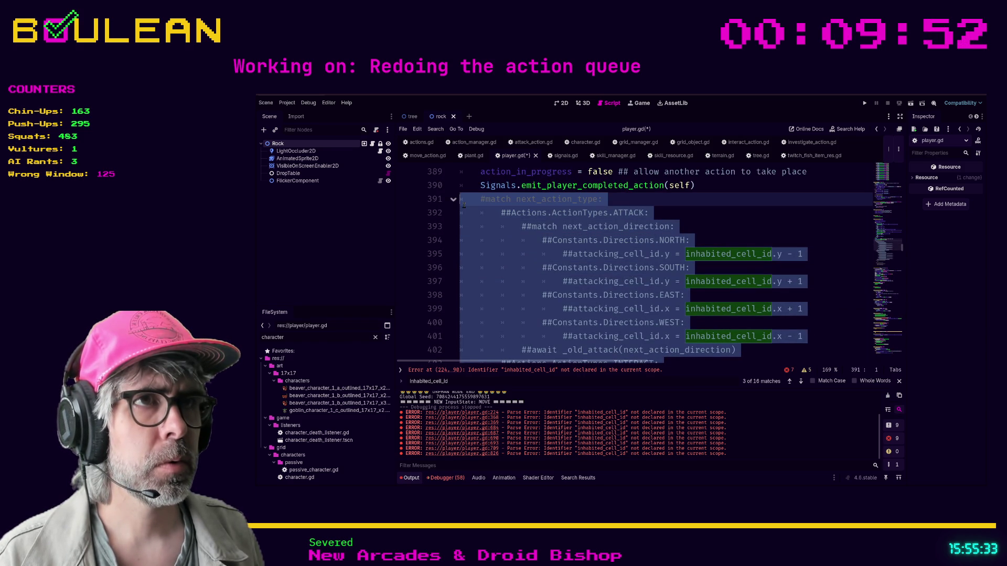
key(Delete)
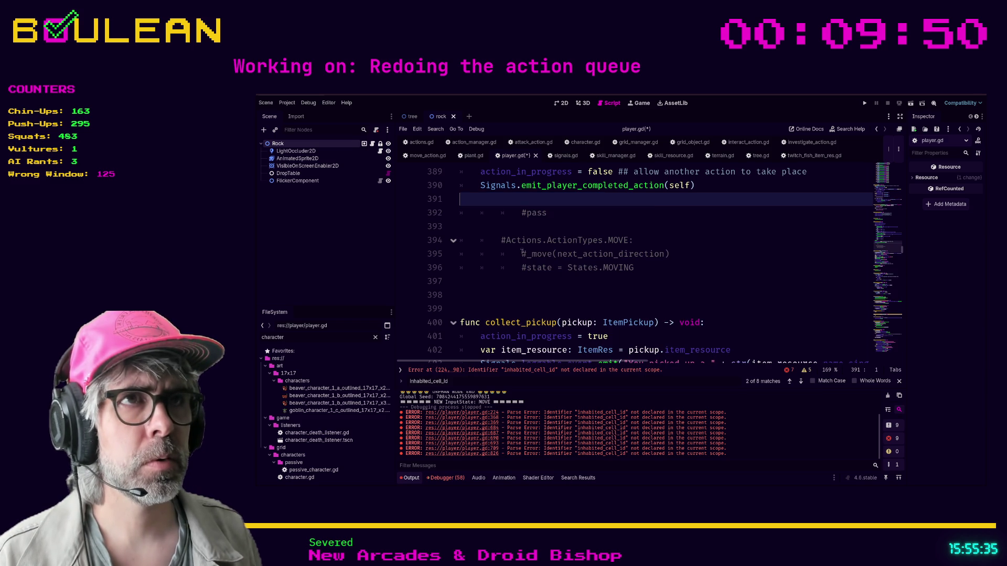
key(Down)
key(shift+Down)
key(shift+Down)
key(shift+Down)
key(Delete)
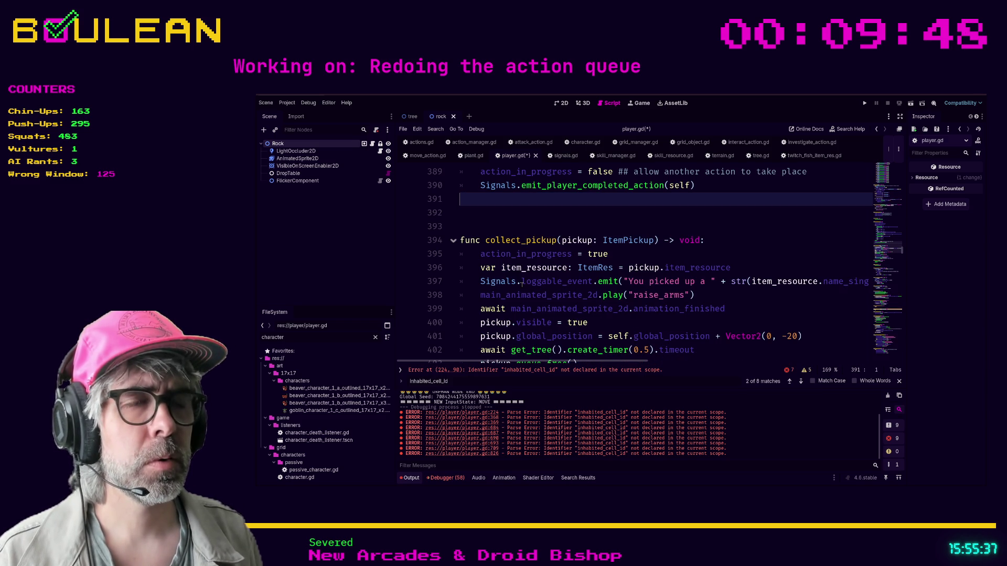
key(BackSpace)
click(734, 295)
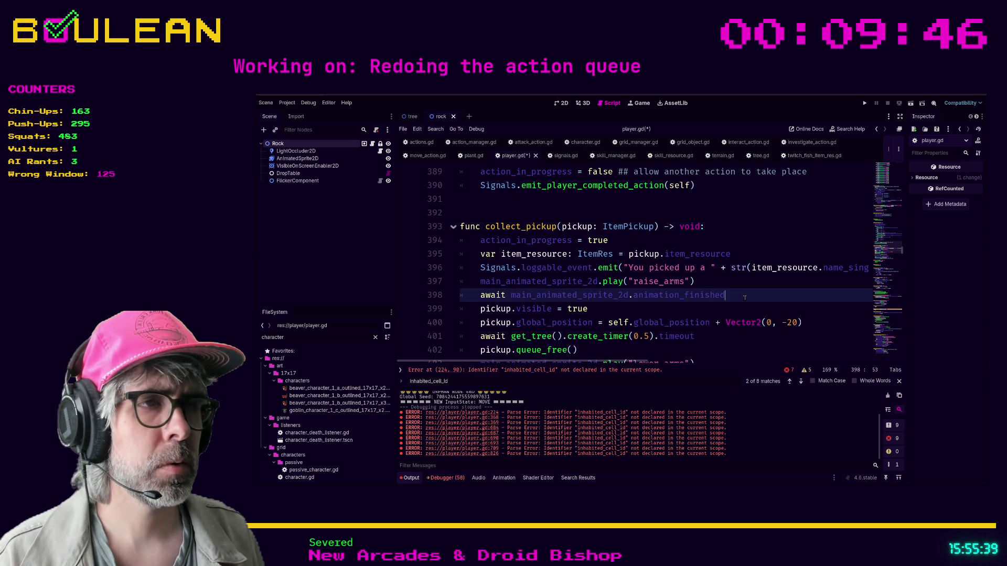
key(ctrl+s)
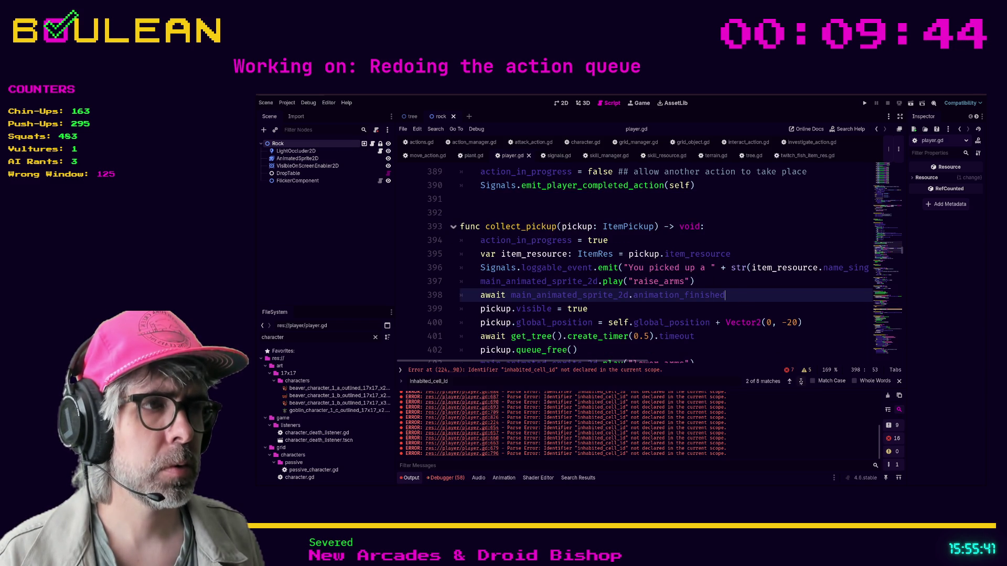
Step: Replace inhabited_cell_id with grid_coordinates in all four direction cases of _move
click(800, 382)
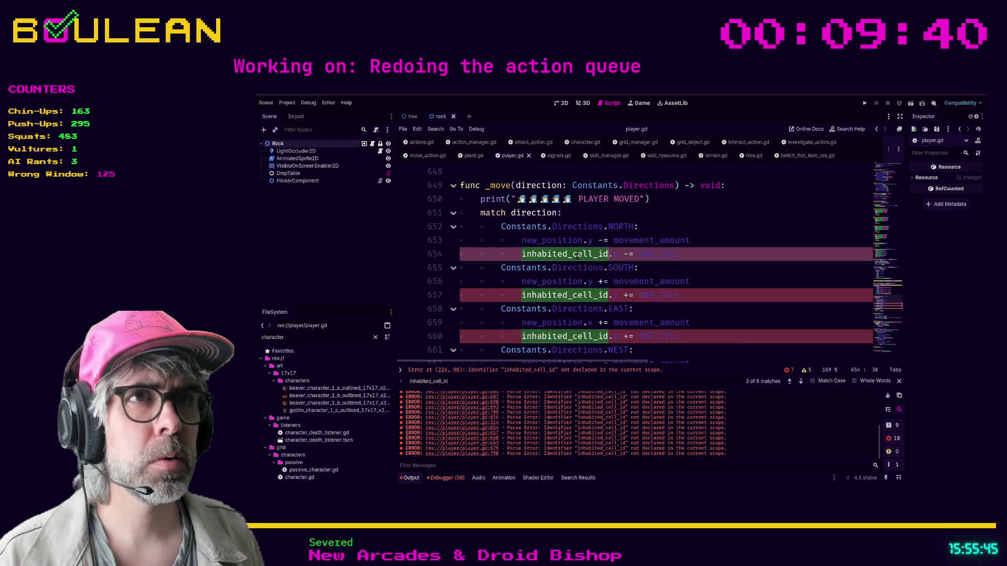
text(grid_coordinates)
double_click(557, 297)
text(grid_coordinates)
key(F3)
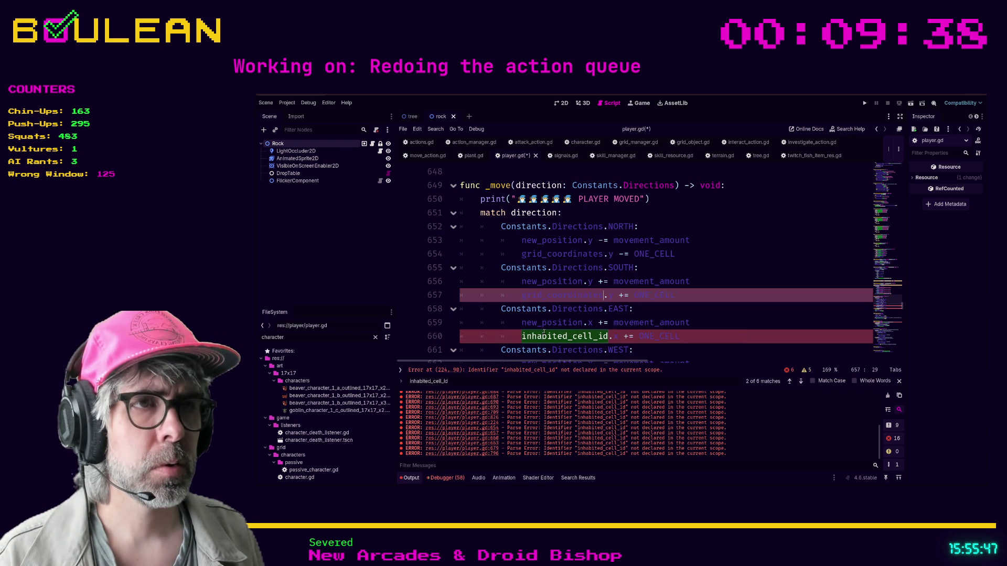
text(grid_coordinates)
key(F3)
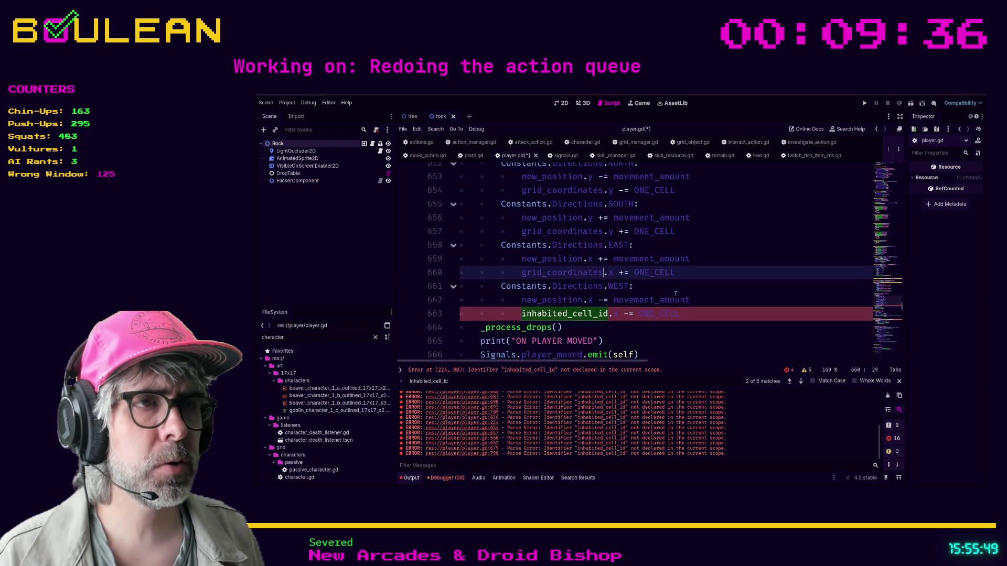
text(grid_coordinates)
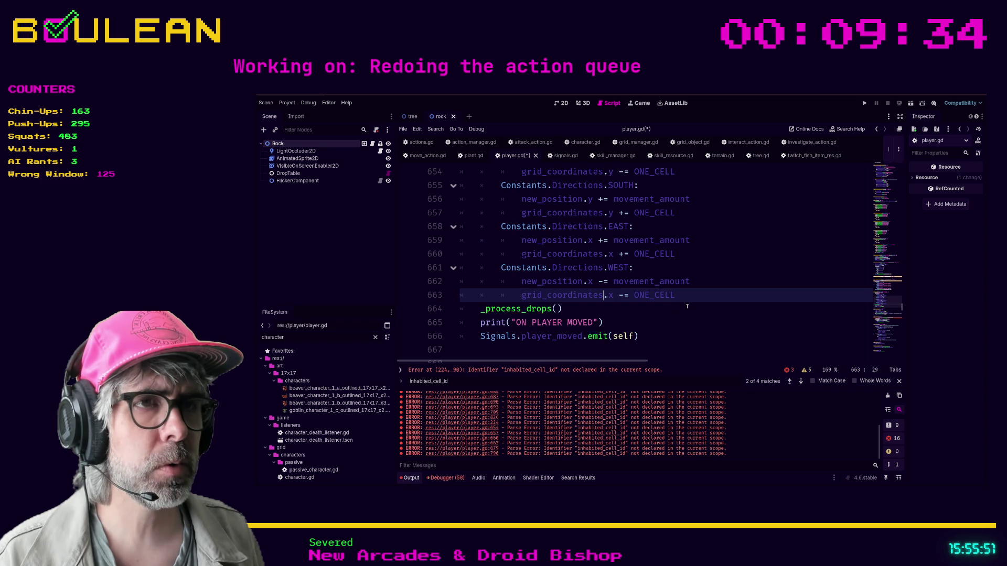
Step: Comment out the entire _move function with Ctrl+K and save player.gd
mouse_move(670, 339)
mouse_down()
mouse_move(507, 294)
mouse_move(464, 212)
mouse_up()
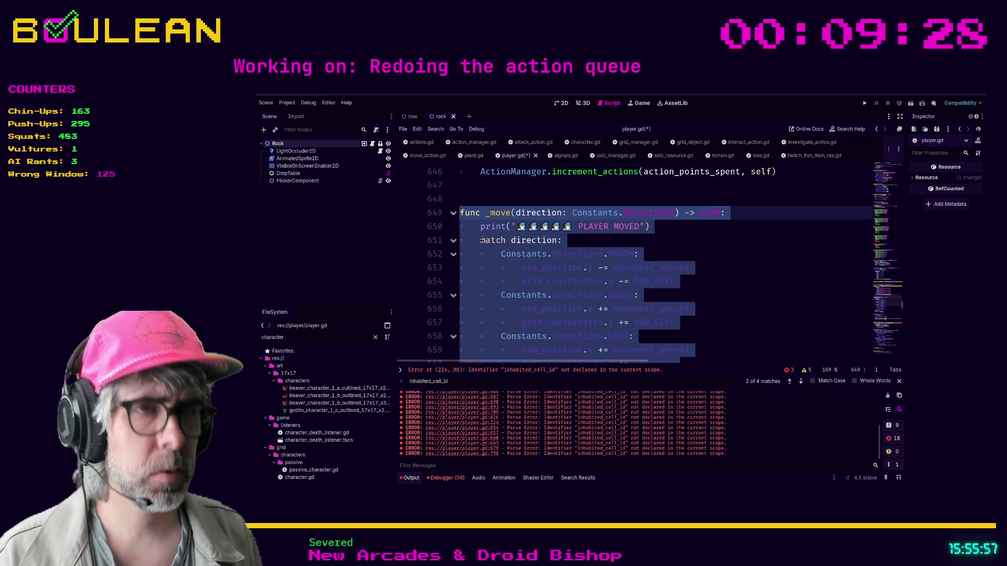
key(ctrl+k)
click(732, 310)
key(ctrl+s)
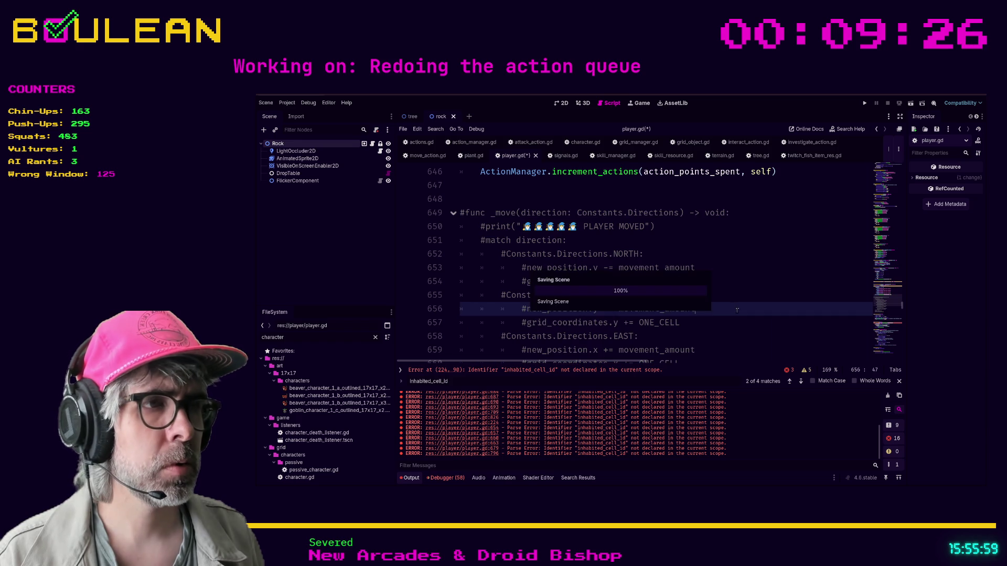
click(801, 381)
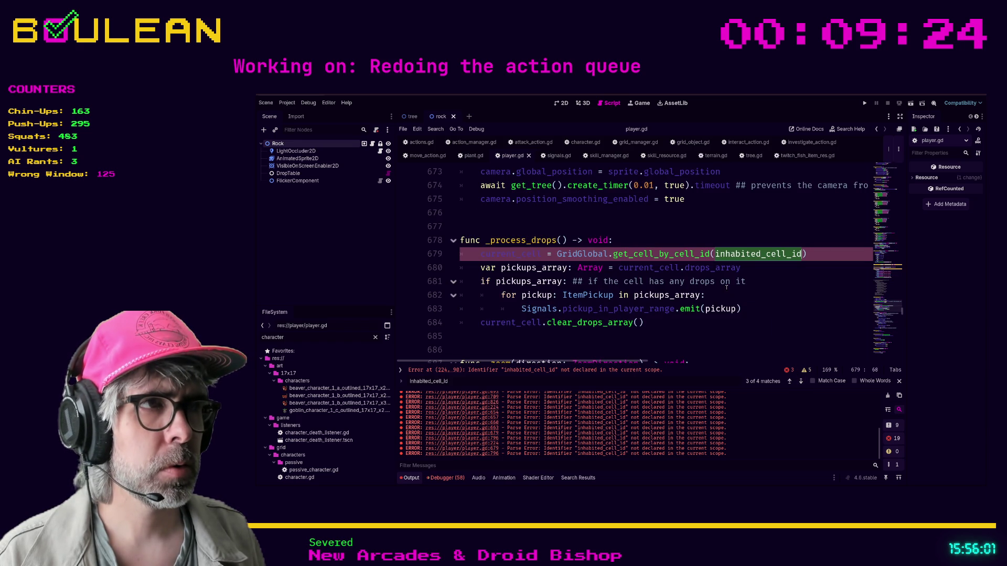
Step: Replace inhabited_cell_id with grid_coordinates on lines 679 and 796, then save player.gd
text(grid_coordinates)
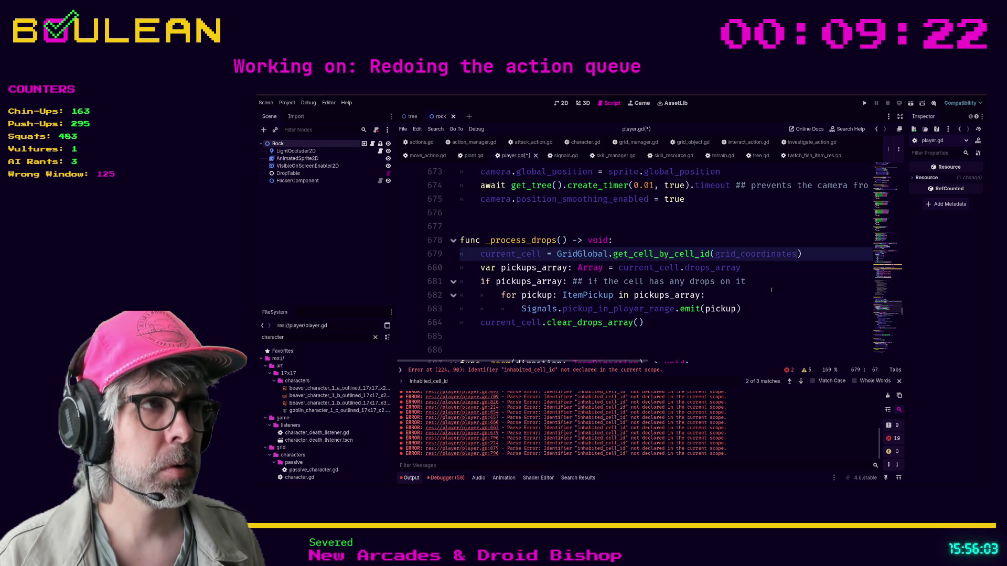
click(772, 290)
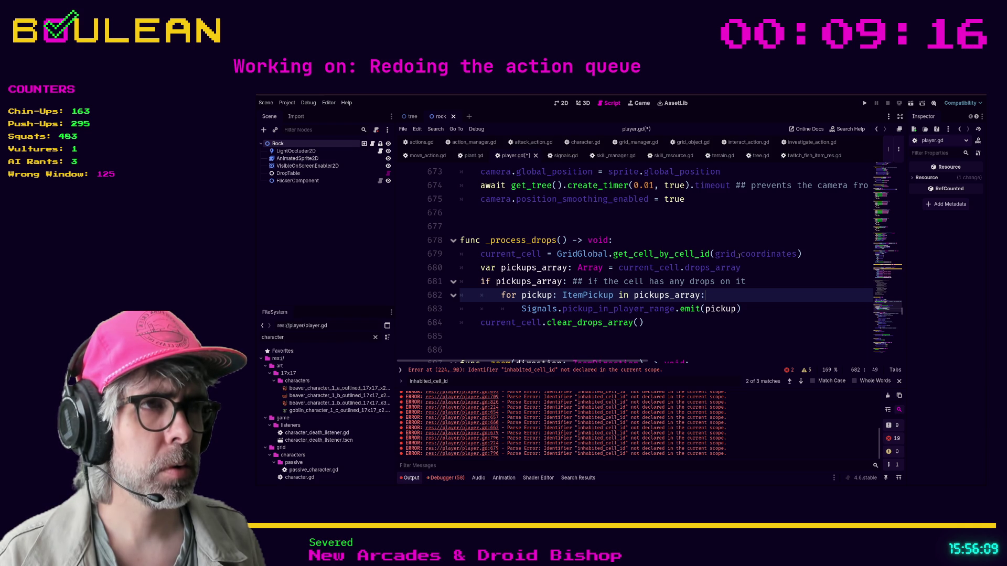
click(757, 268)
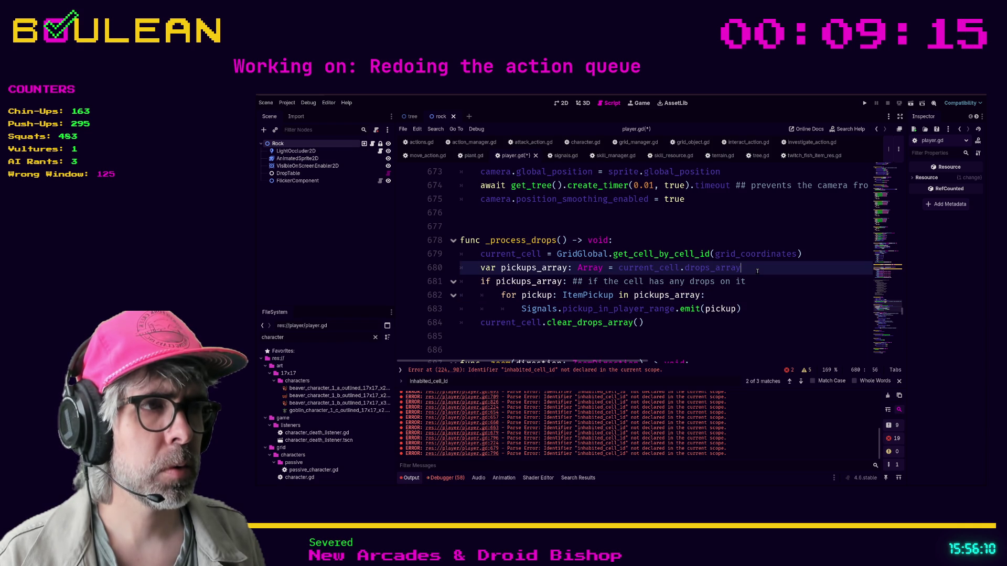
click(801, 383)
click(622, 269)
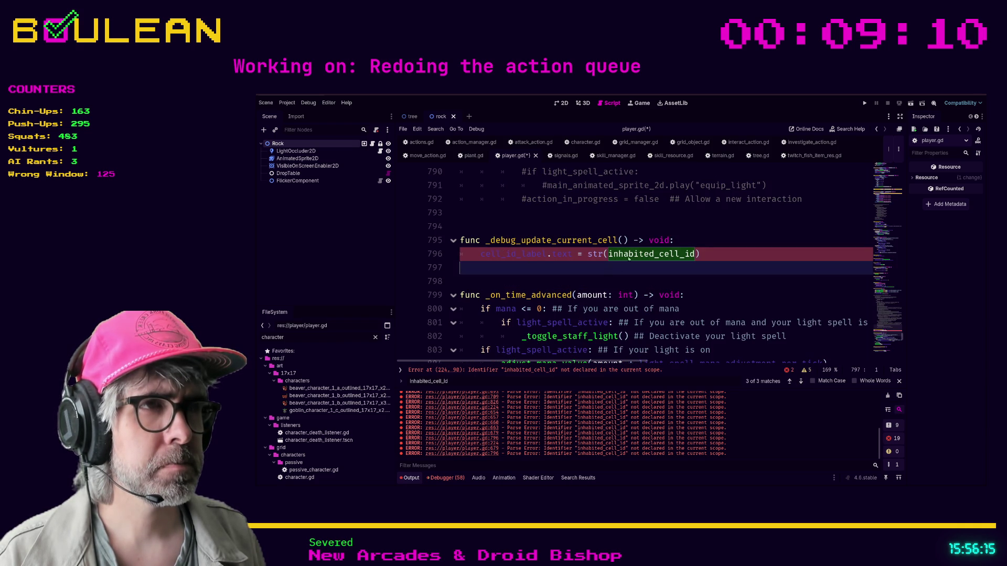
double_click(662, 256)
text(grid_coordinates)
key(ctrl+s)
Step: Delete the commented-out inhabited_cell_id declaration near line 88 and run the game
click(674, 266)
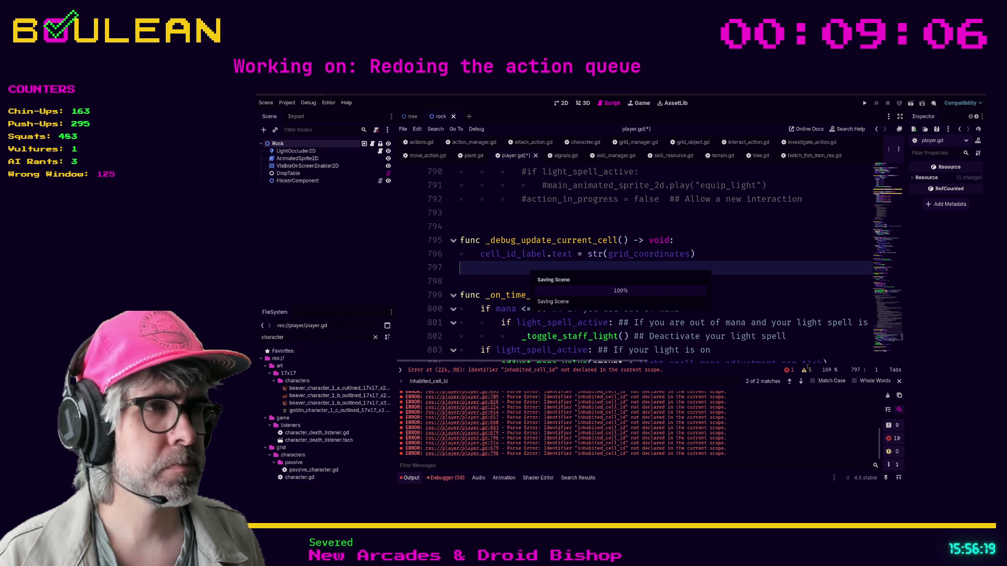
click(800, 383)
click(702, 286)
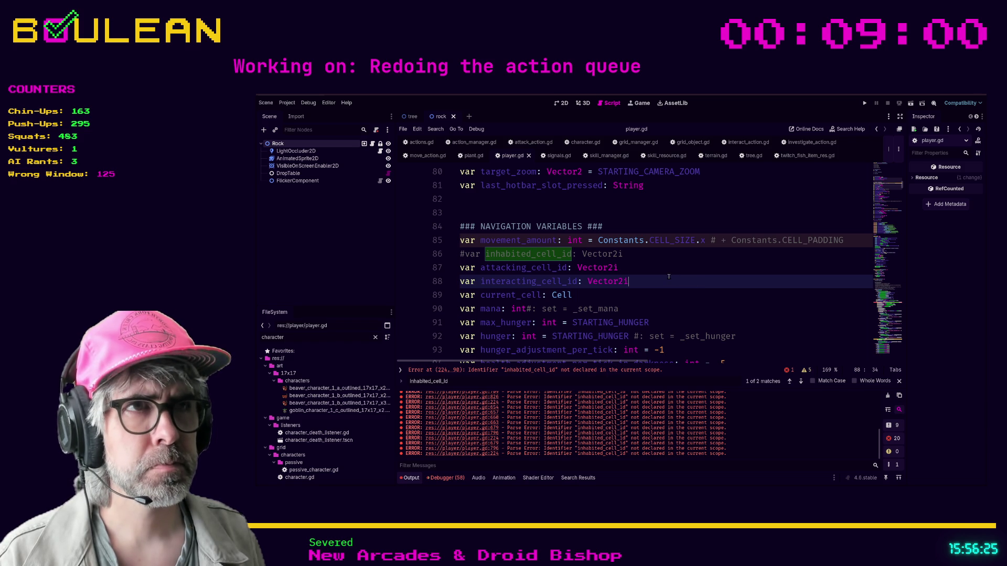
scroll(669, 276, up, 1)
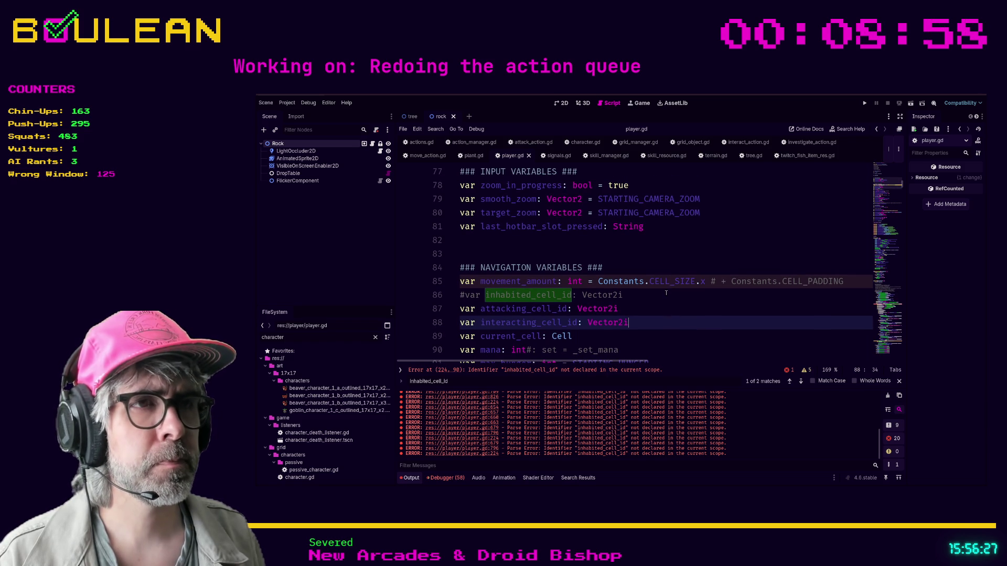
click(666, 295)
key(Escape)
key(ctrl+shift+k)
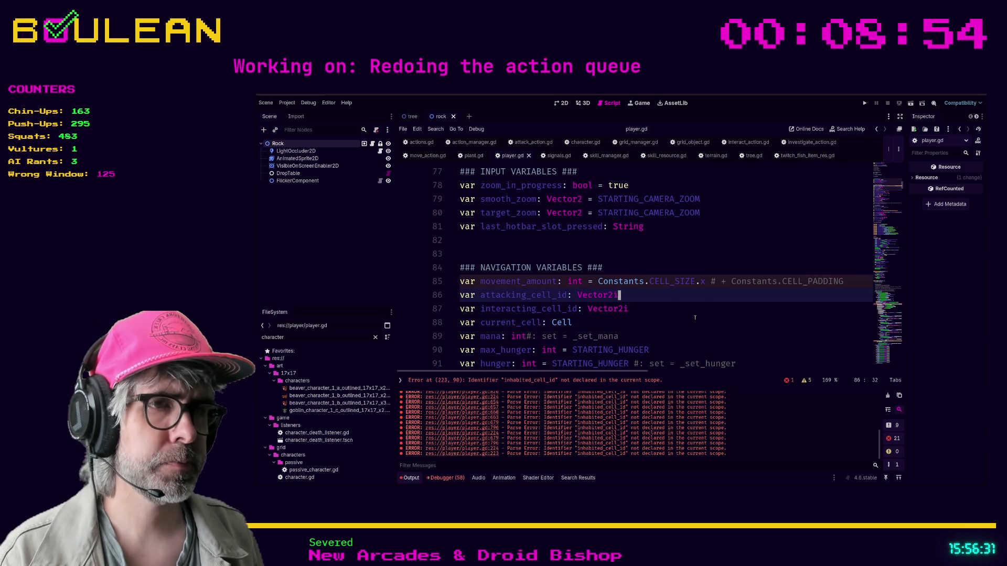
key(F5)
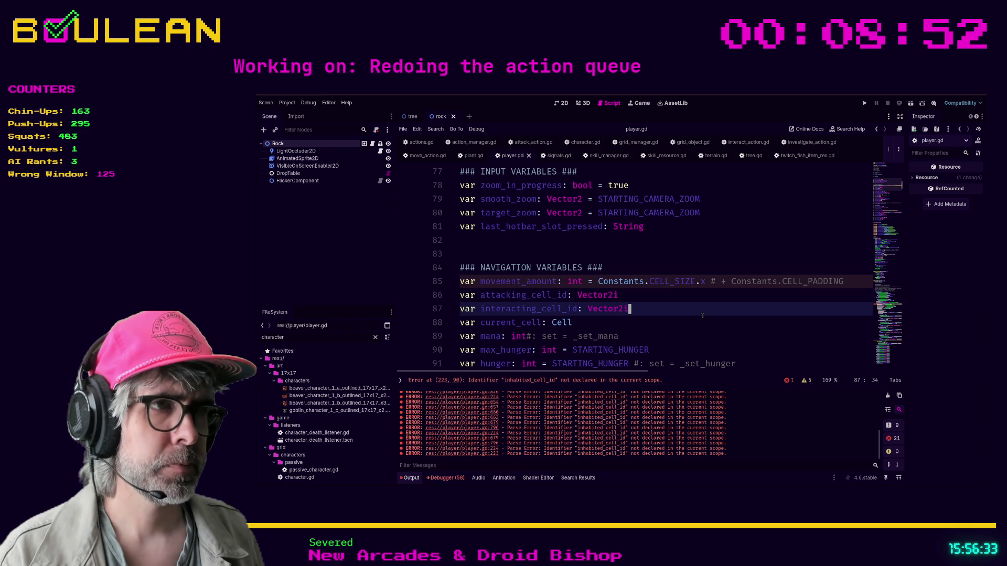
click(703, 314)
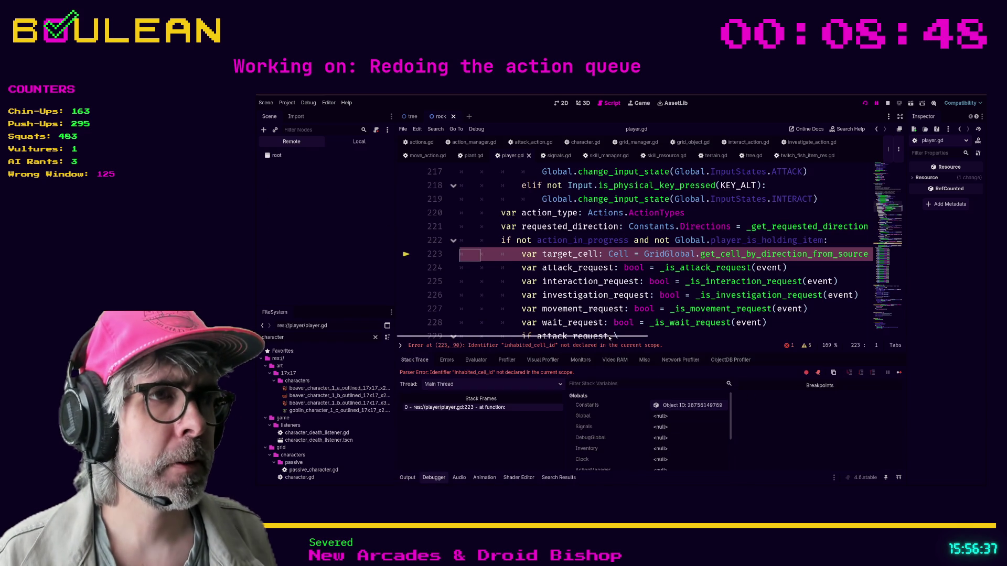
Step: Change line 223's inhabited_cell_id argument to grid_coordinates, save player.gd, and run again
drag(606, 336, 741, 342)
double_click(674, 254)
key(BackSpace)
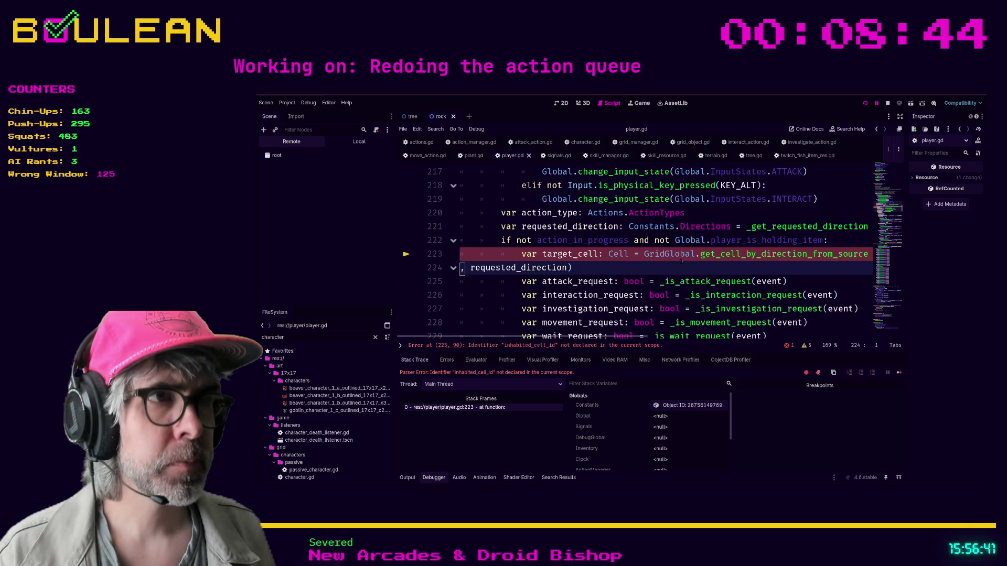
key(ctrl+z)
key(ctrl+s)
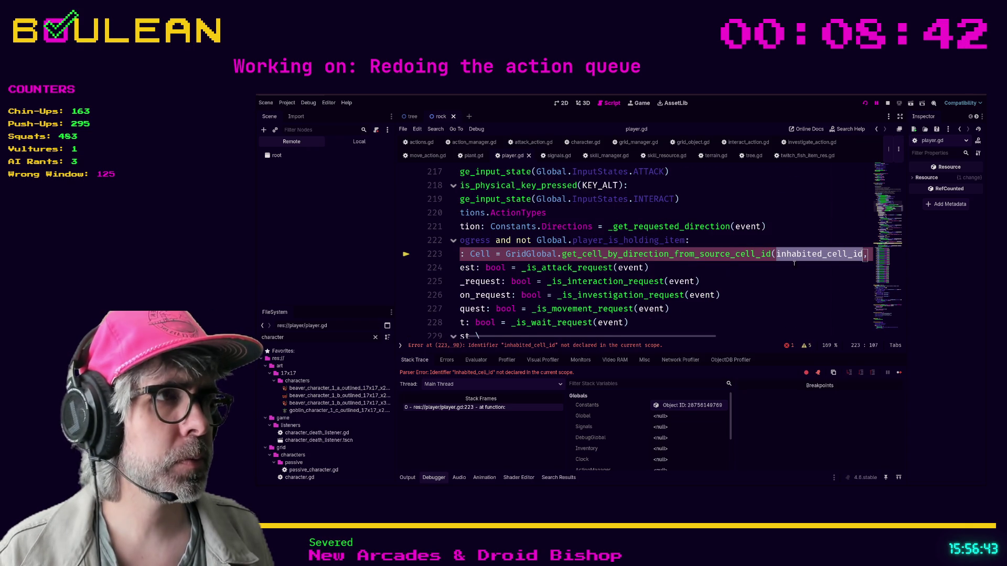
text(grid_c, reques)
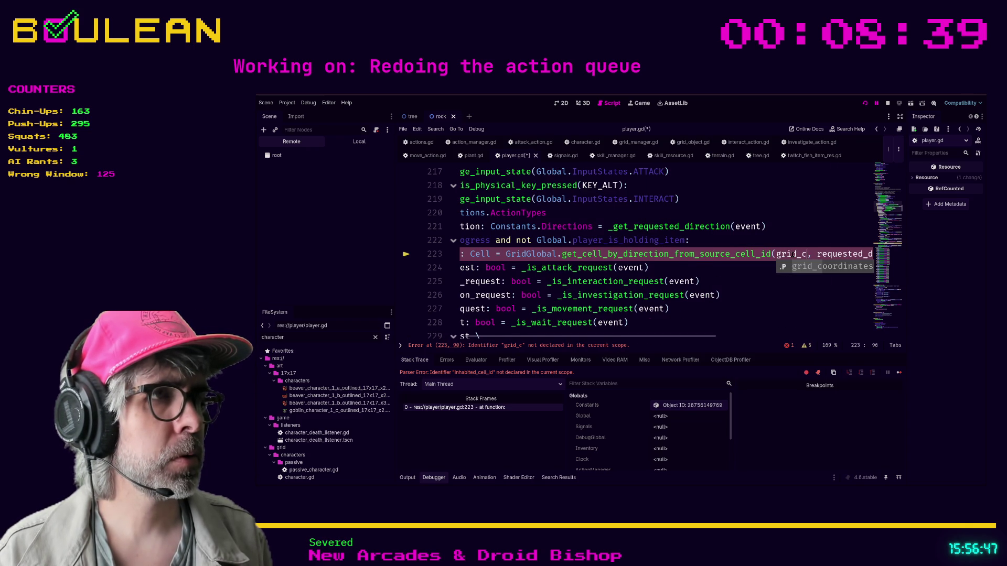
key(Return)
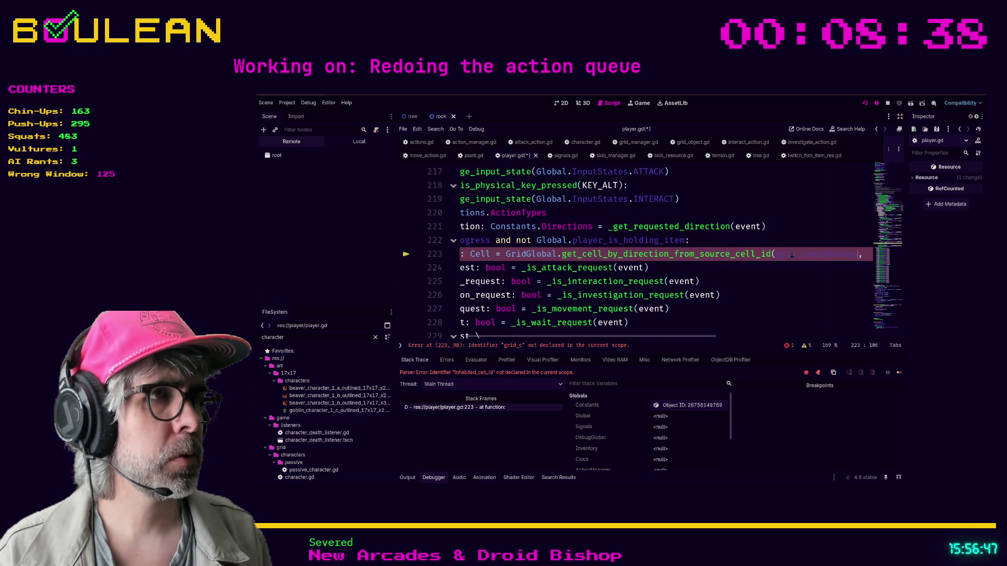
double_click(795, 254)
key(ctrl+c)
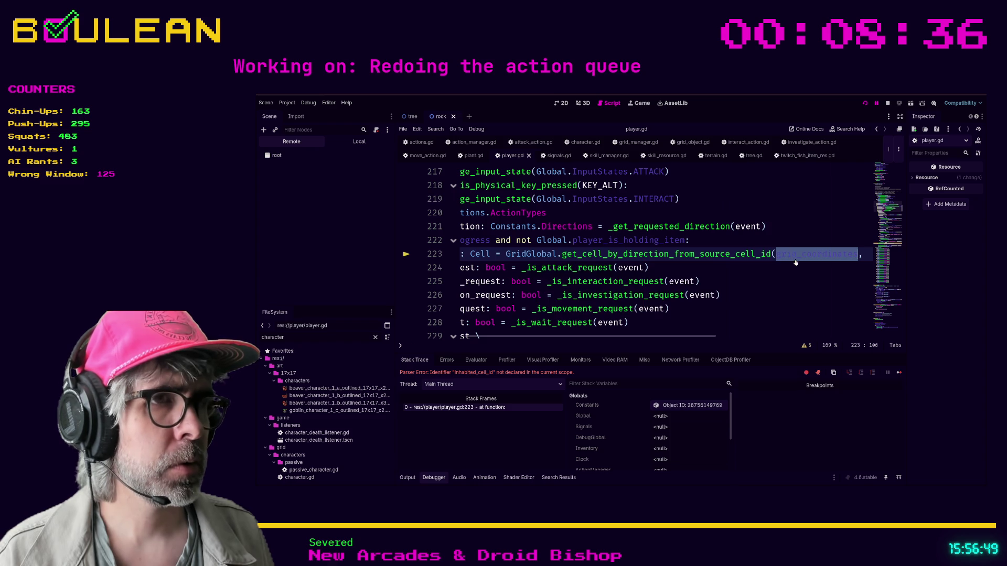
click(798, 290)
key(ctrl+s)
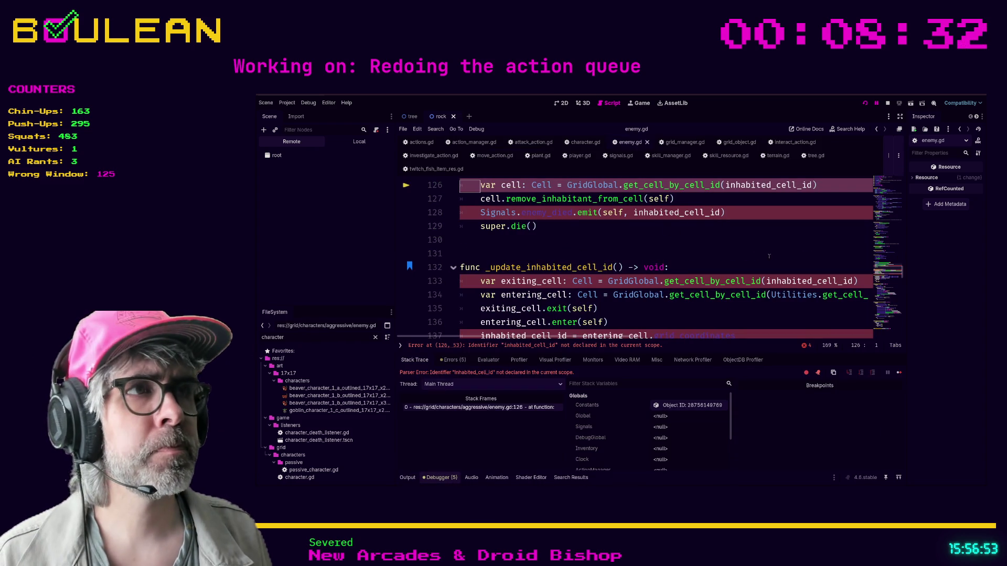
Step: Swap inhabited_cell_id for grid_coordinates on enemy.gd lines 126, 128 and 133, then save
scroll(764, 217, up, 1)
double_click(761, 212)
text(grid_coordinates)
double_click(677, 241)
key(ctrl+v)
double_click(807, 308)
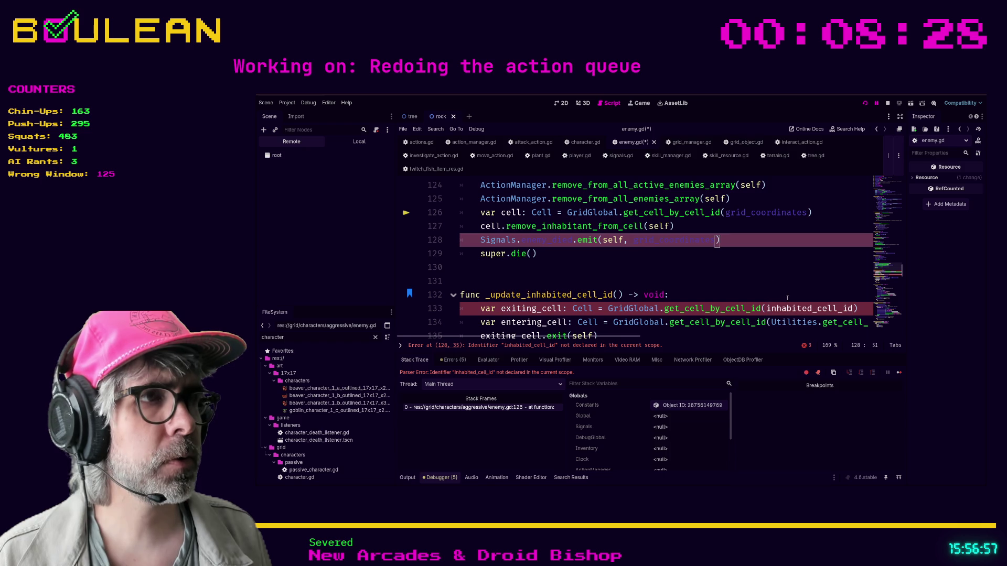
key(ctrl+v)
click(785, 267)
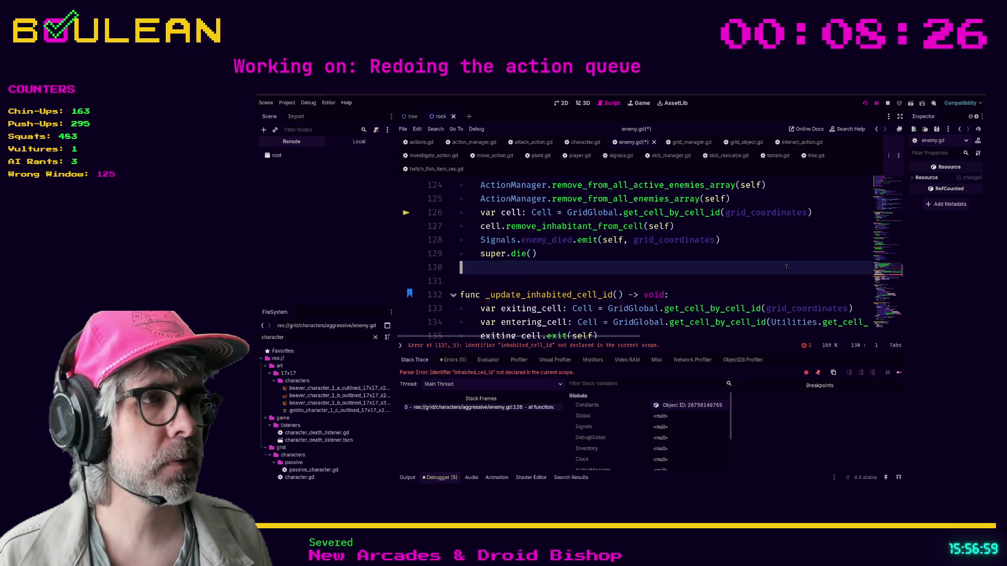
key(ctrl+s)
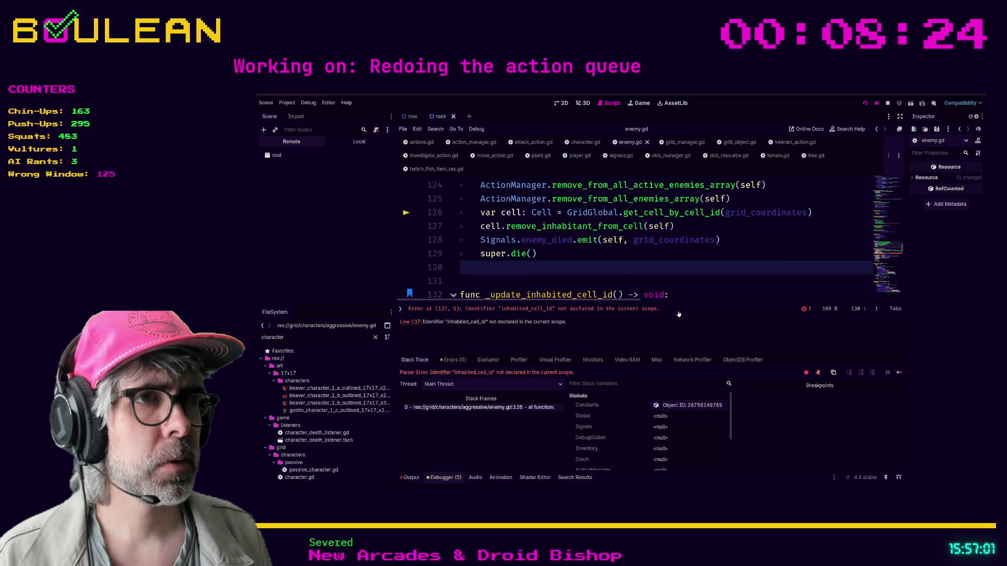
Step: Make line 137 assign grid_coordinates from entering_cell.grid_coordinates
click(607, 312)
double_click(679, 241)
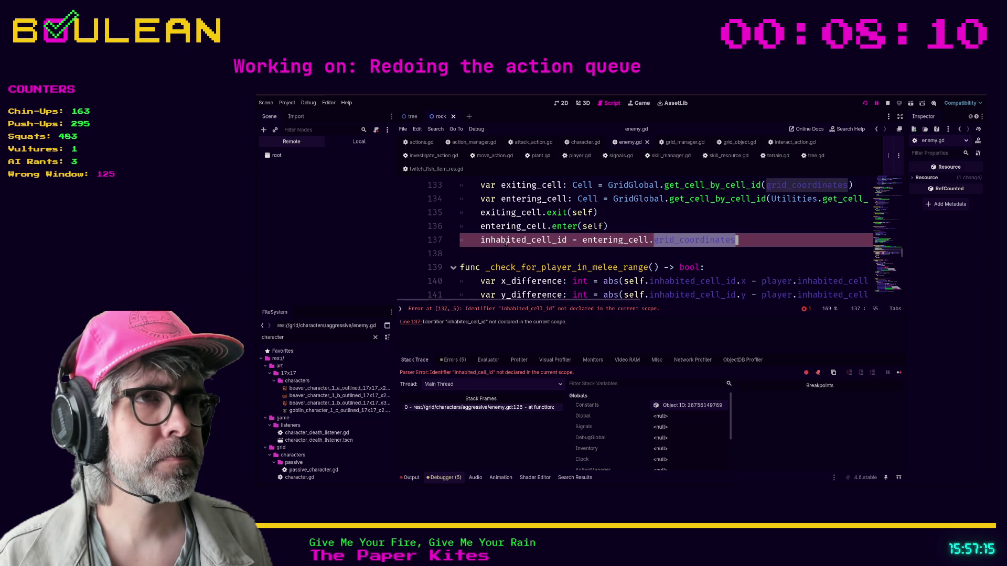
double_click(516, 246)
text(grid_coordinates)
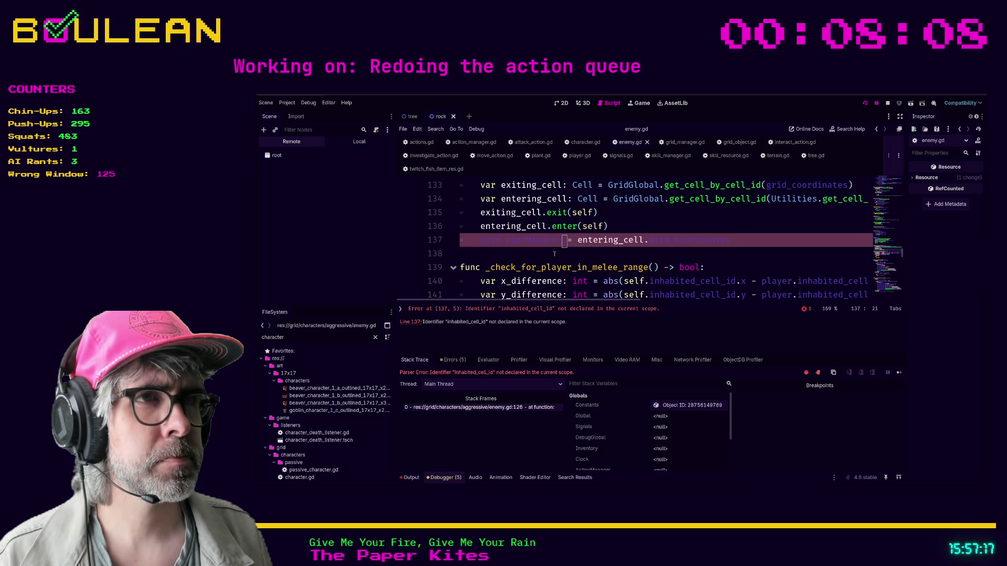
scroll(614, 242, up, 1)
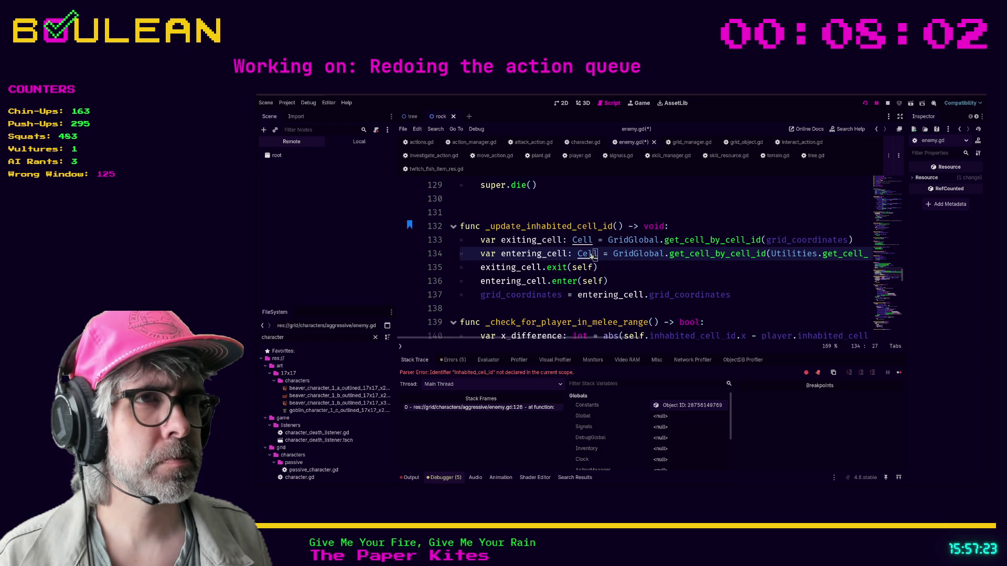
Step: Open cell.gd from the Cell type, read it from the top, then run the project with F5
ctrl+click(599, 256)
scroll(614, 260, up, 5)
scroll(615, 260, up, 20)
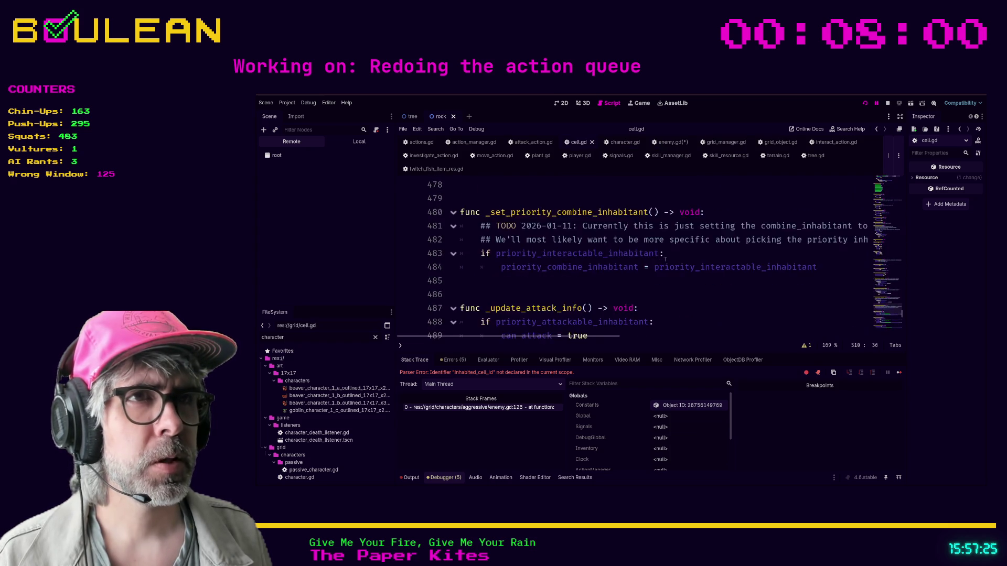
scroll(704, 260, up, 13)
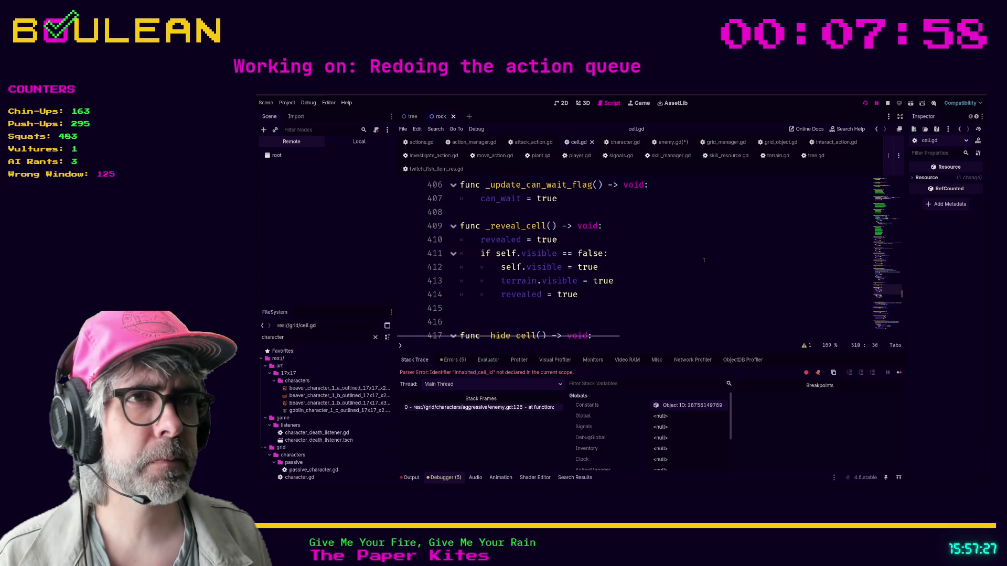
drag(903, 285, 902, 178)
click(602, 241)
click(595, 288)
key(F5)
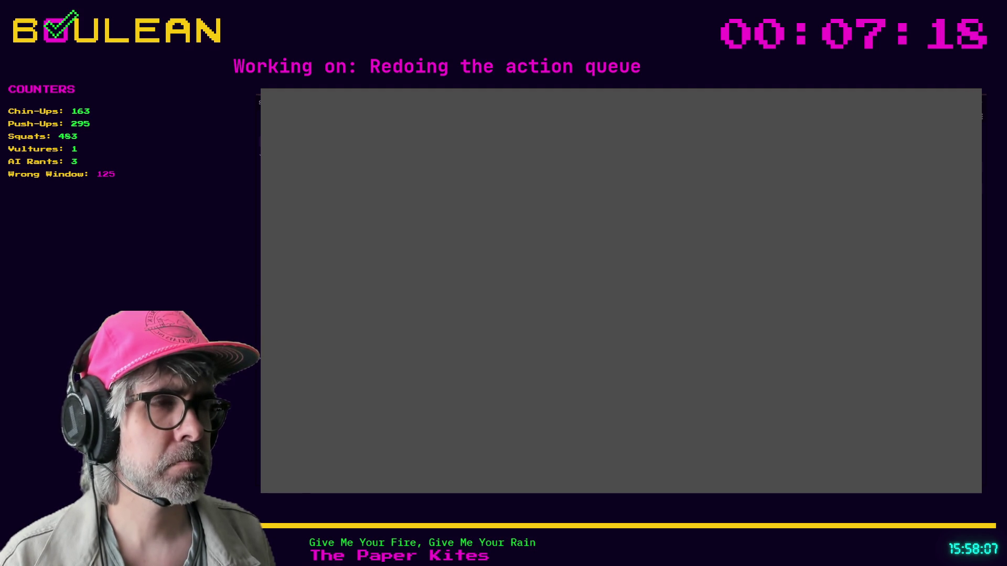
Step: Relaunch the game with F5 until the forest map loads, then stop it with F8
key(F5)
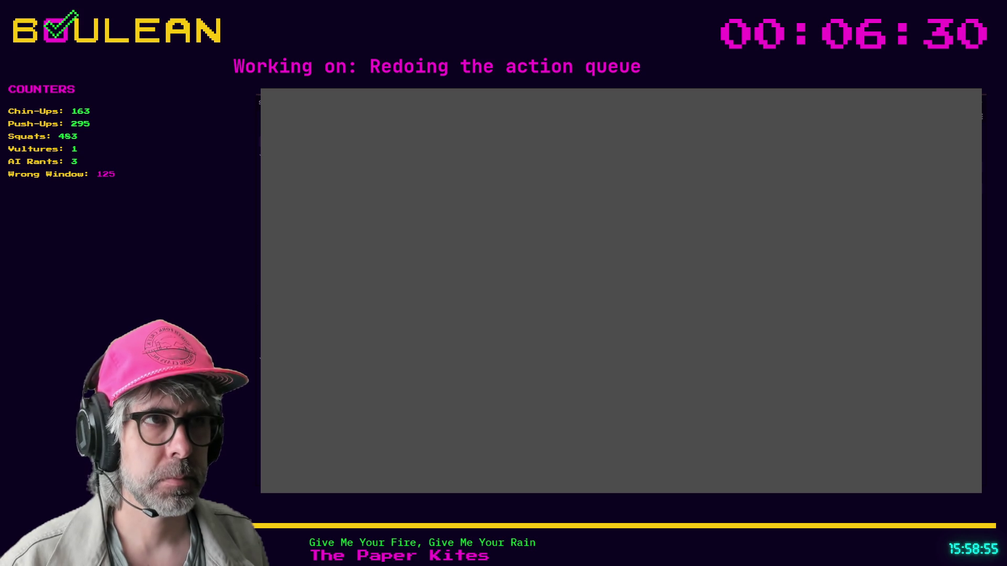
key(F5)
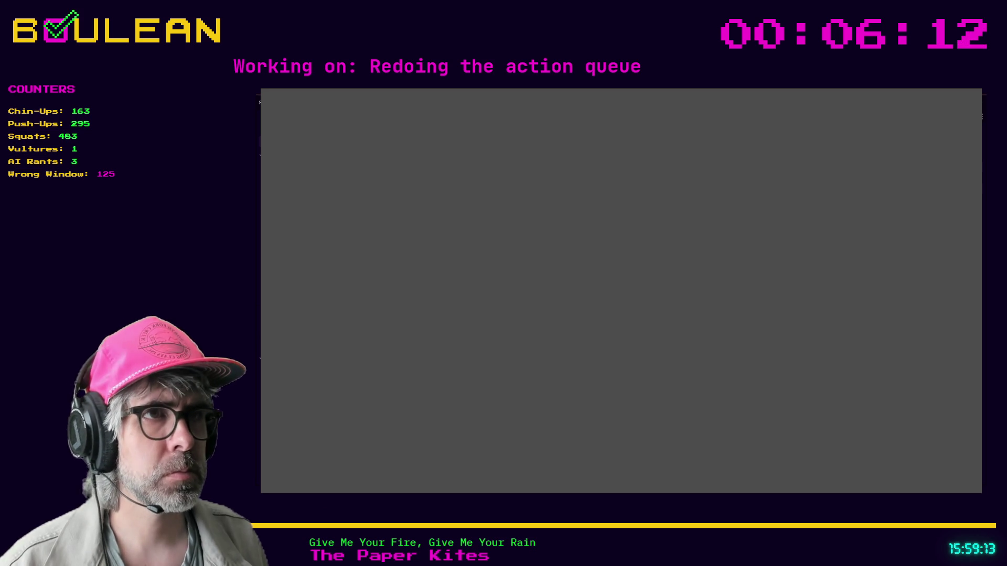
key(F5)
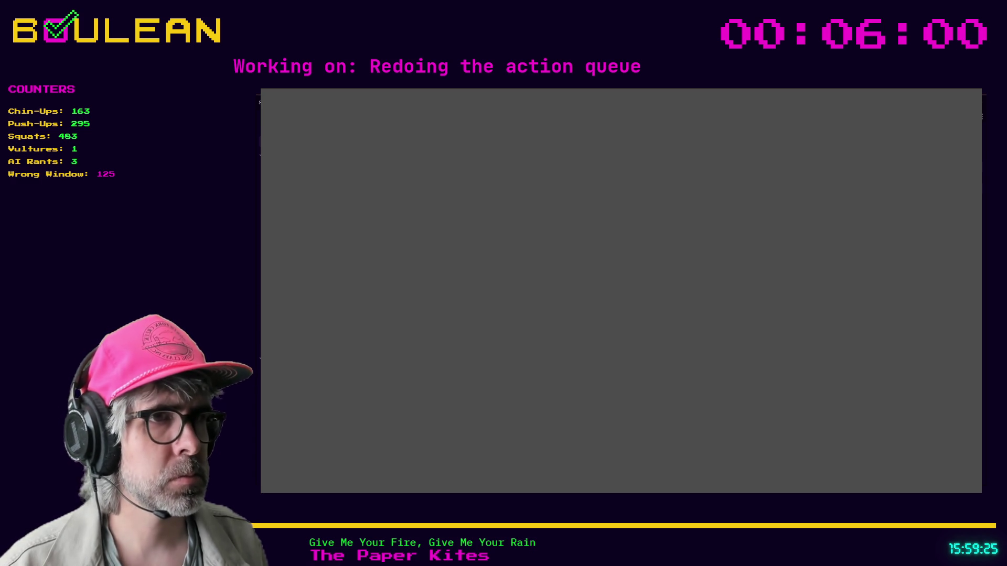
key(F5)
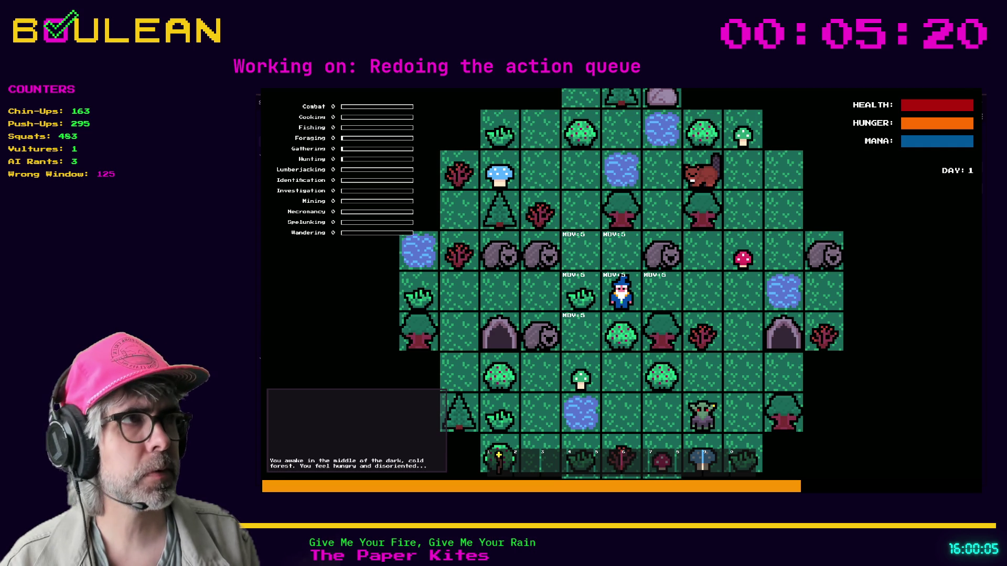
key(F8)
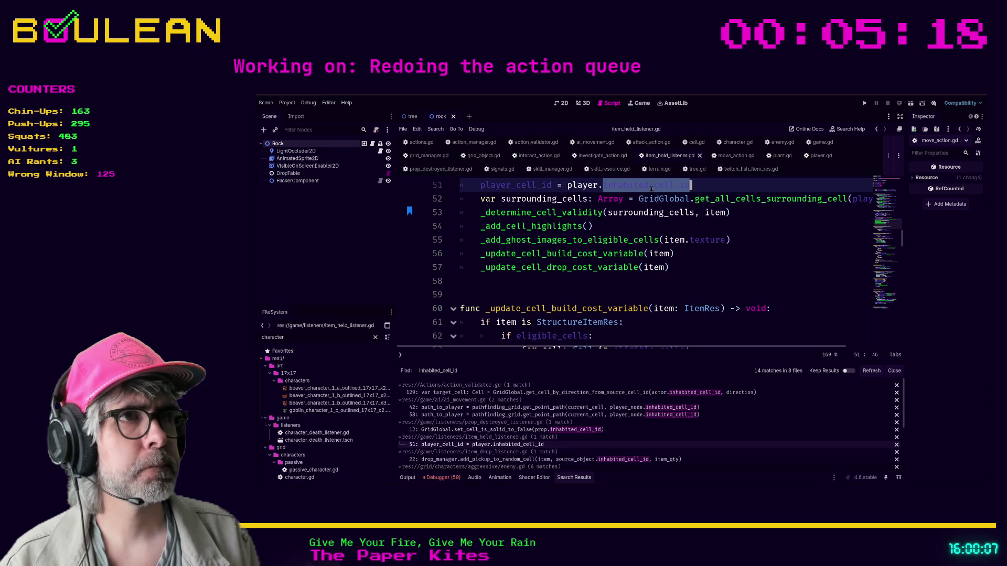
Step: Use grid_coordinates on item_held_listener.gd line 51 and item_drop_listener.gd line 22, saving the latter
key(ctrl+v)
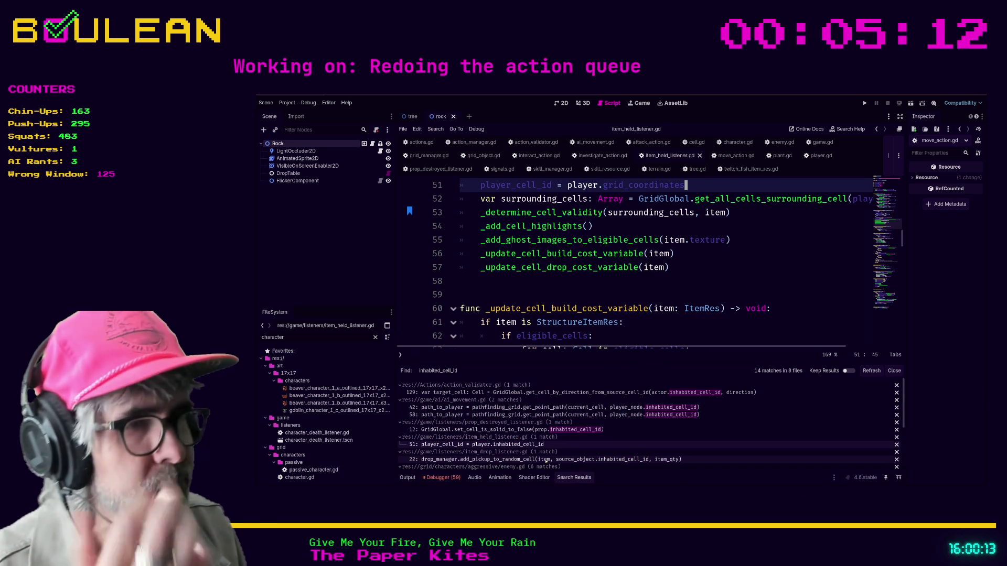
click(546, 459)
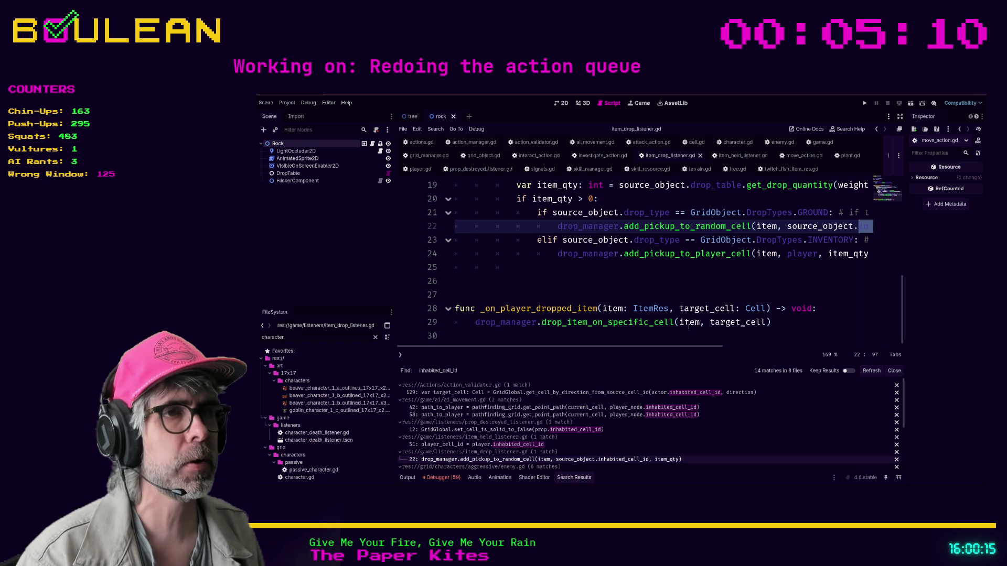
drag(667, 348, 755, 347)
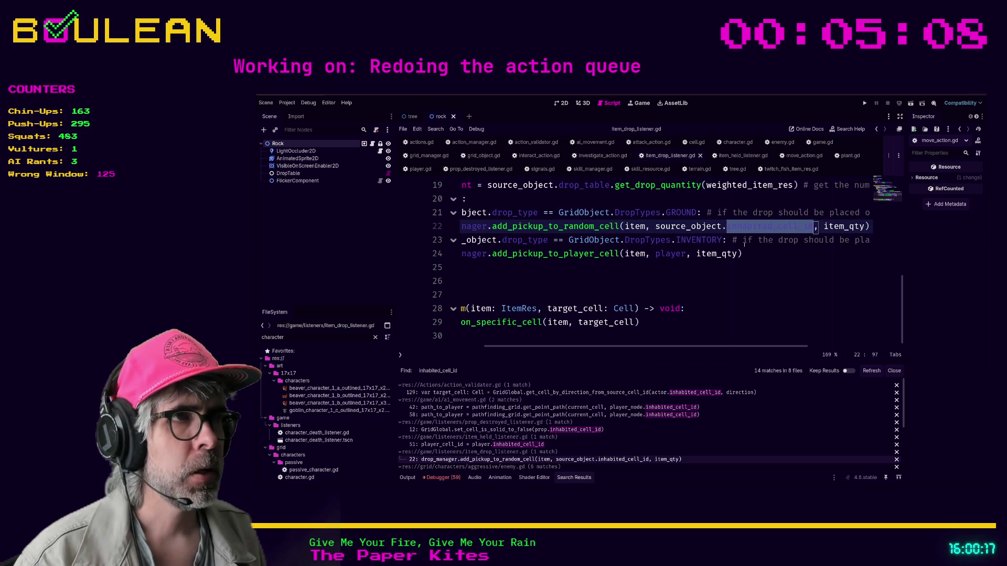
text(grid_coordinates)
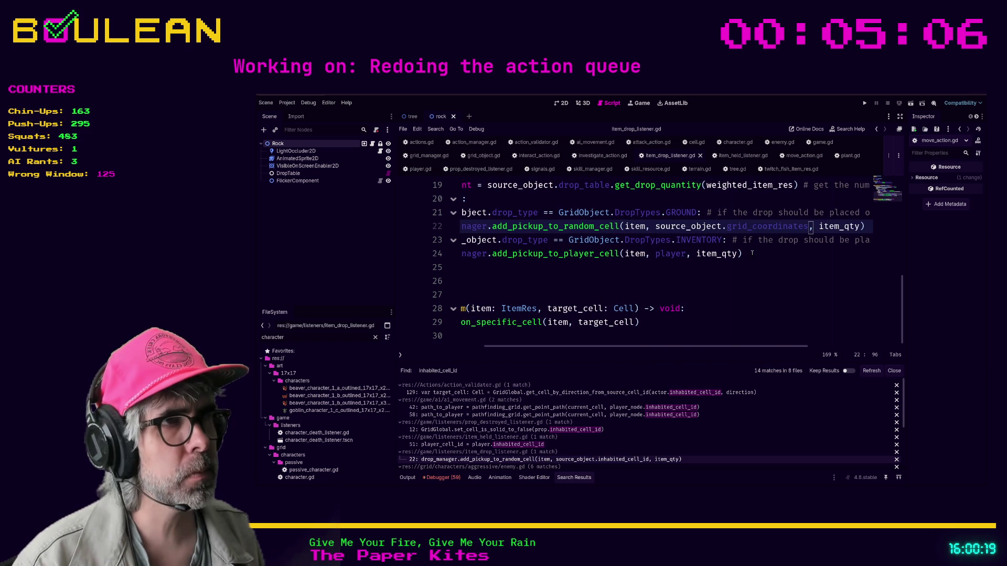
click(741, 304)
key(ctrl+s)
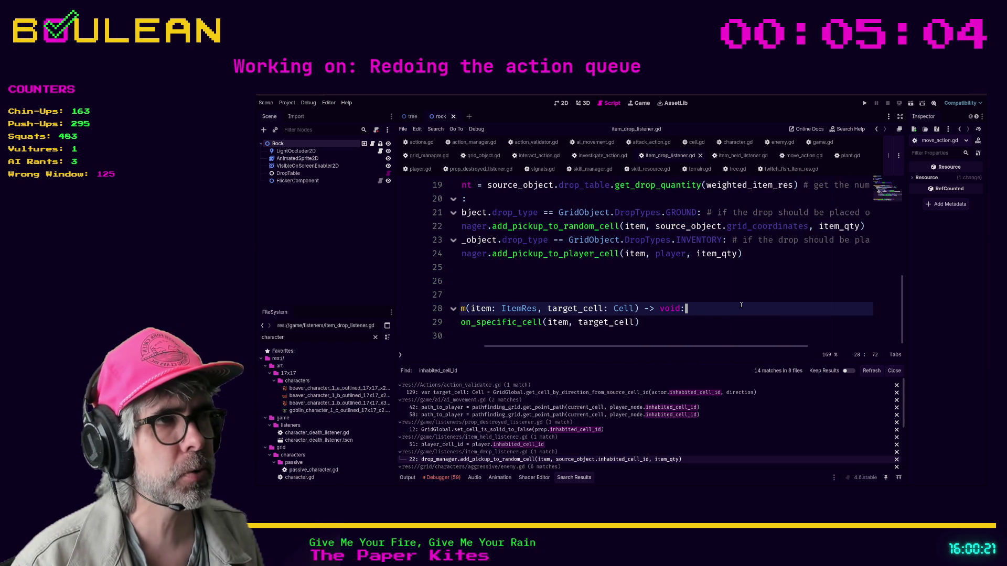
Step: Open the enemy.gd line 101 search result at its _move function
scroll(575, 433, down, 1)
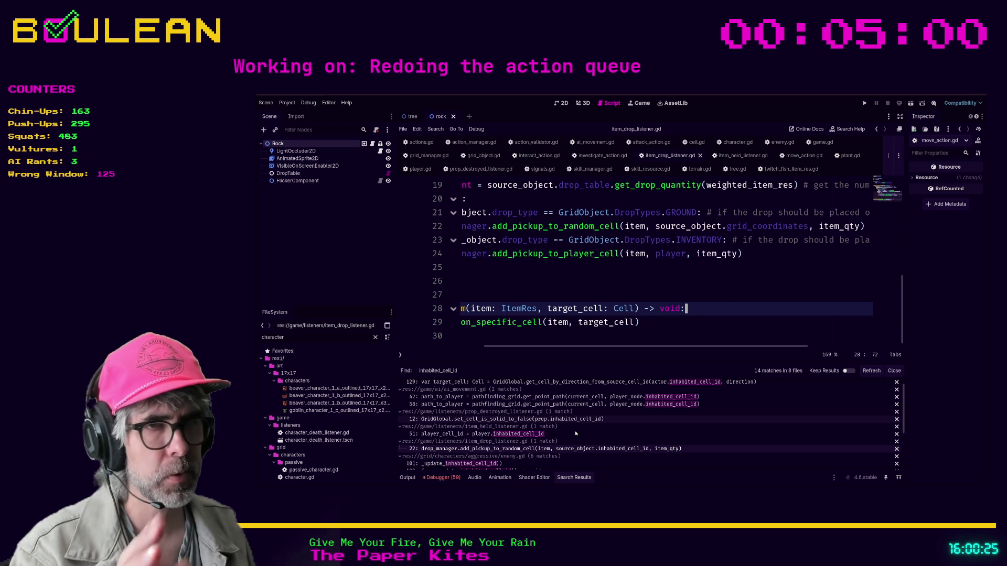
scroll(575, 433, down, 1)
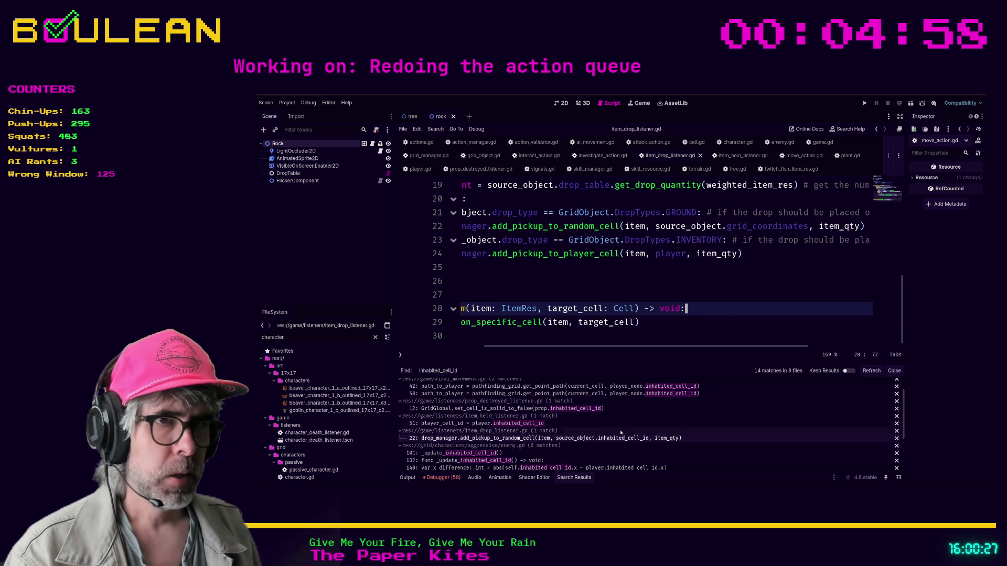
click(577, 453)
scroll(706, 303, up, 1)
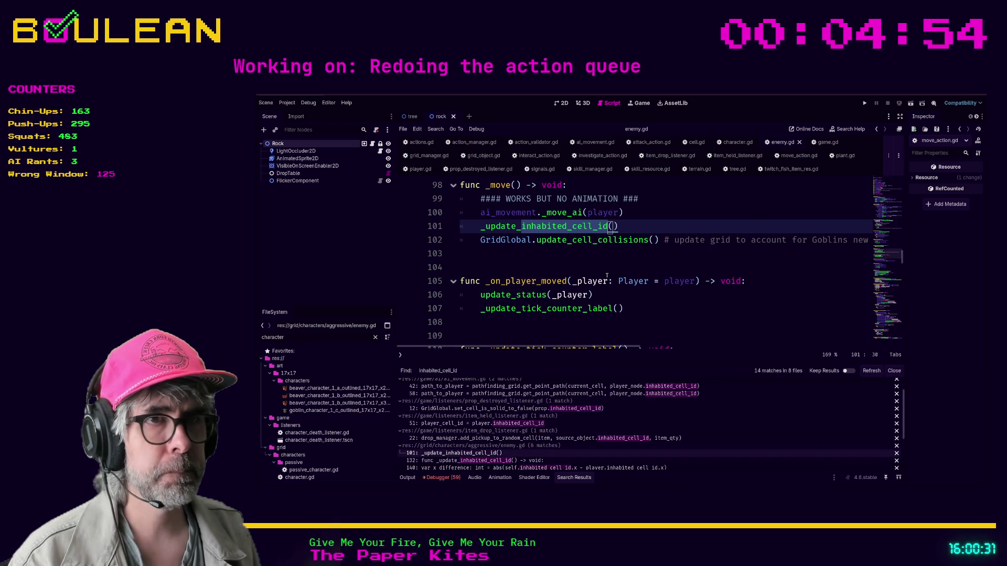
Step: Replace inhabited_cell_id with grid_coordinates on enemy.gd lines 140 and 141
click(514, 468)
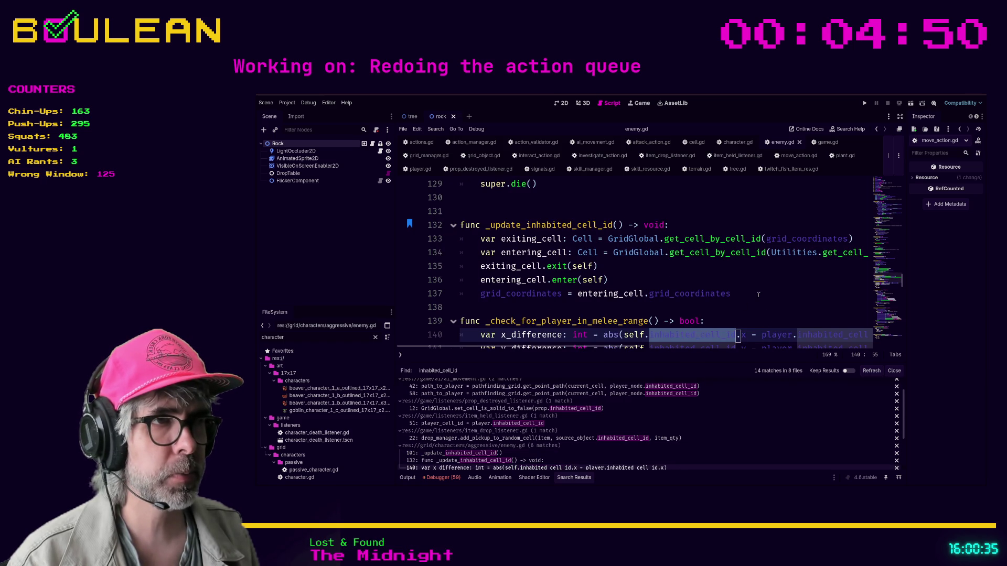
scroll(697, 334, down, 1)
text(grid_coordinates)
double_click(712, 308)
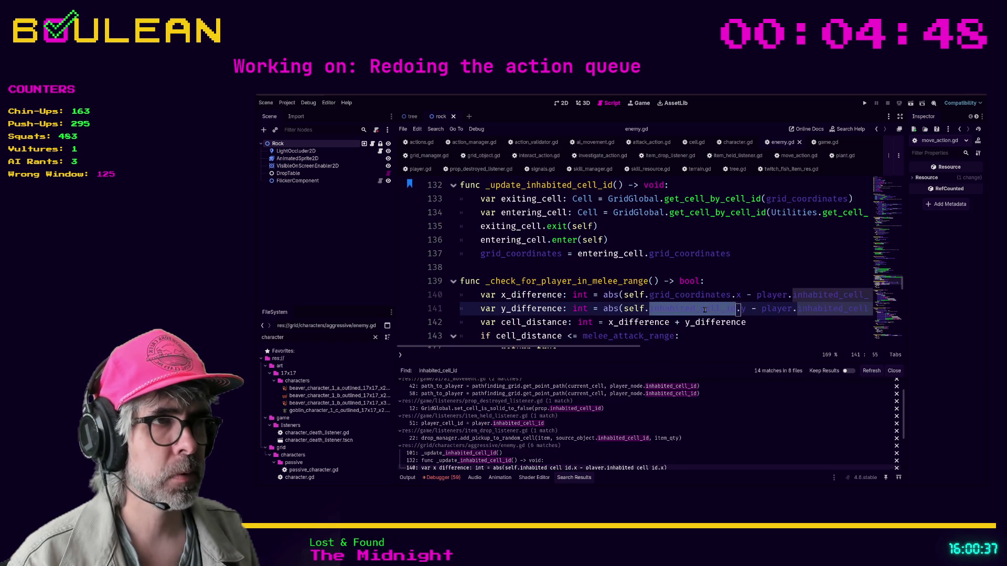
key(ctrl+d)
text(grid_coordinates)
key(Up)
key(Up)
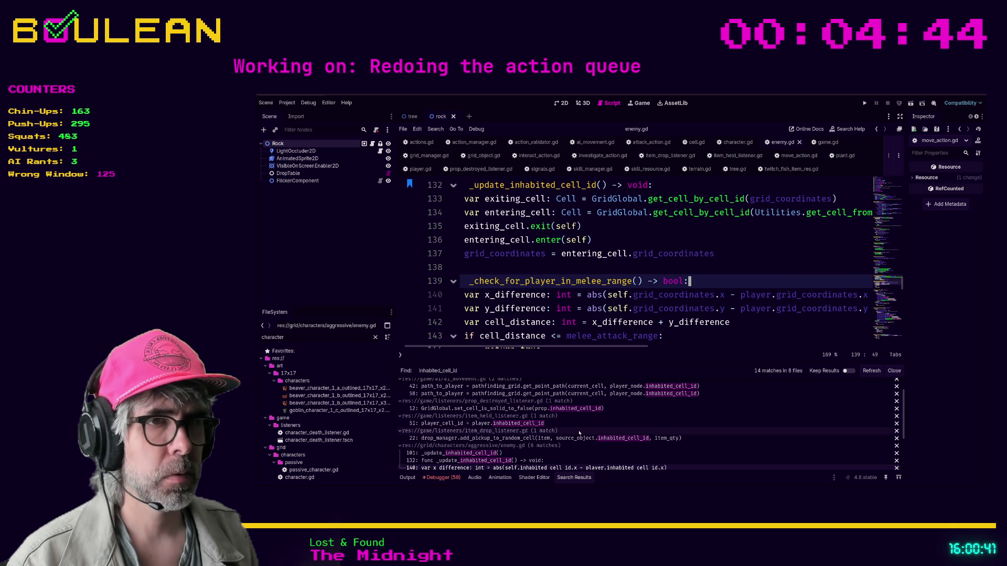
scroll(574, 459, down, 2)
click(572, 451)
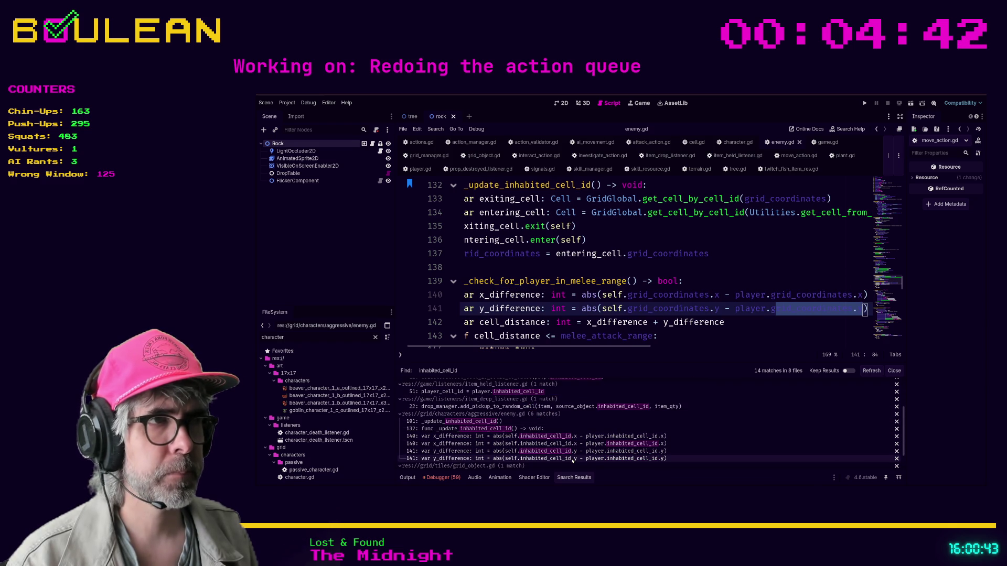
Step: Change inhabited_cell_id to grid_coordinates on line 59 of grid_object.gd's die function
scroll(570, 447, down, 2)
click(570, 447)
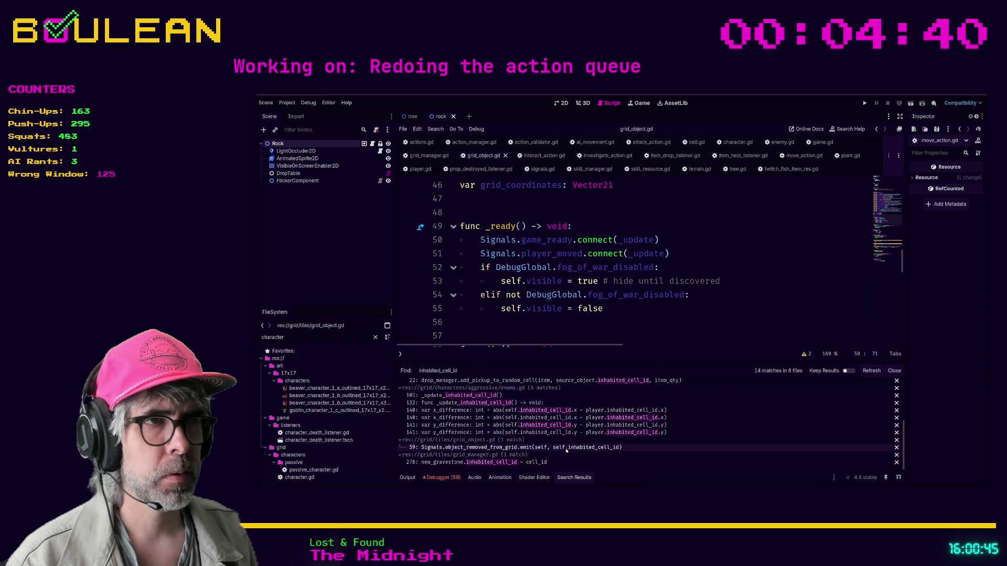
scroll(670, 331, up, 1)
scroll(670, 331, down, 1)
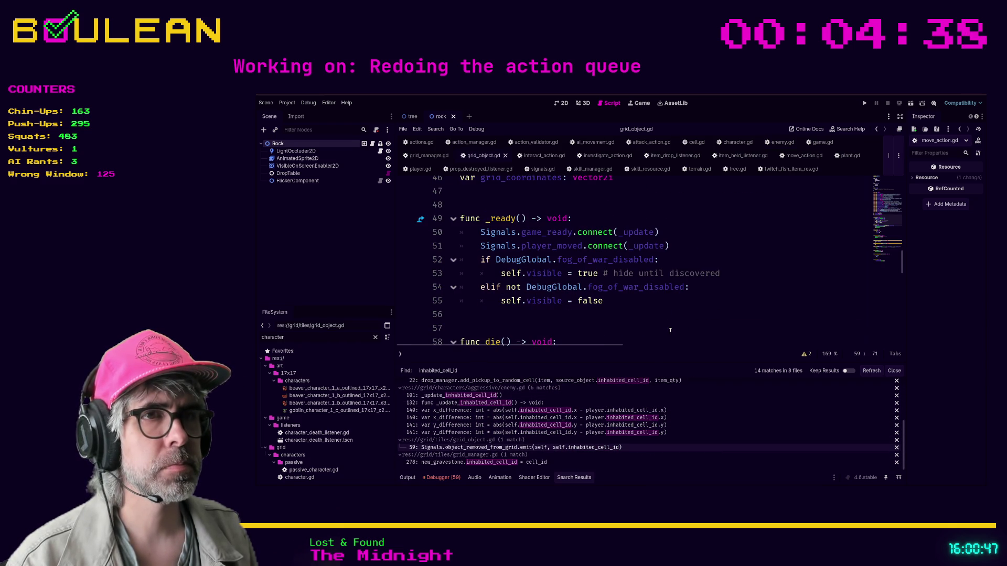
scroll(670, 330, down, 1)
click(754, 299)
double_click(774, 308)
text(grid_coordinates)
scroll(614, 443, up, 1)
scroll(614, 443, down, 1)
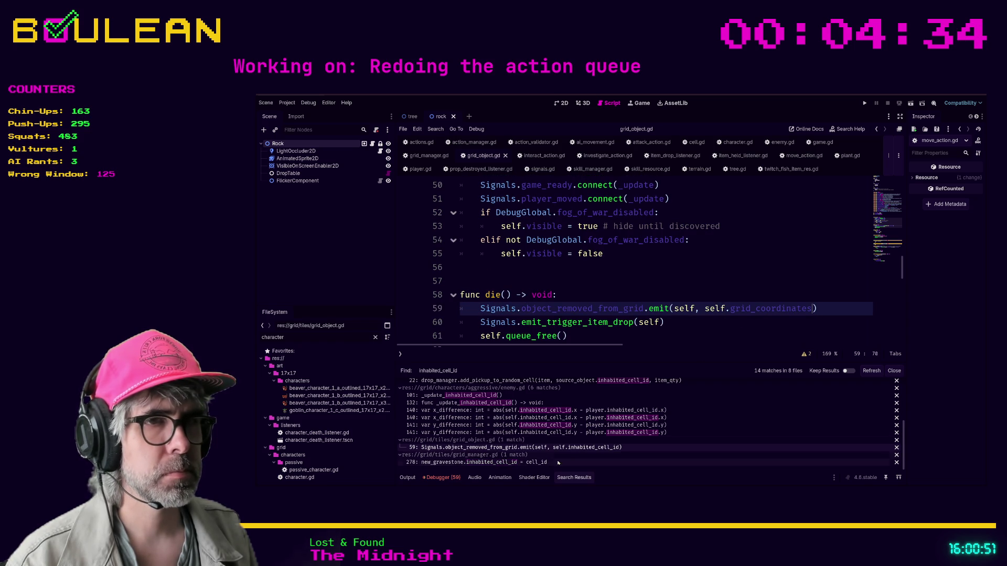
Step: Retype grid_manager.gd line 278's reference as grid_coordinates and refresh the search
click(550, 462)
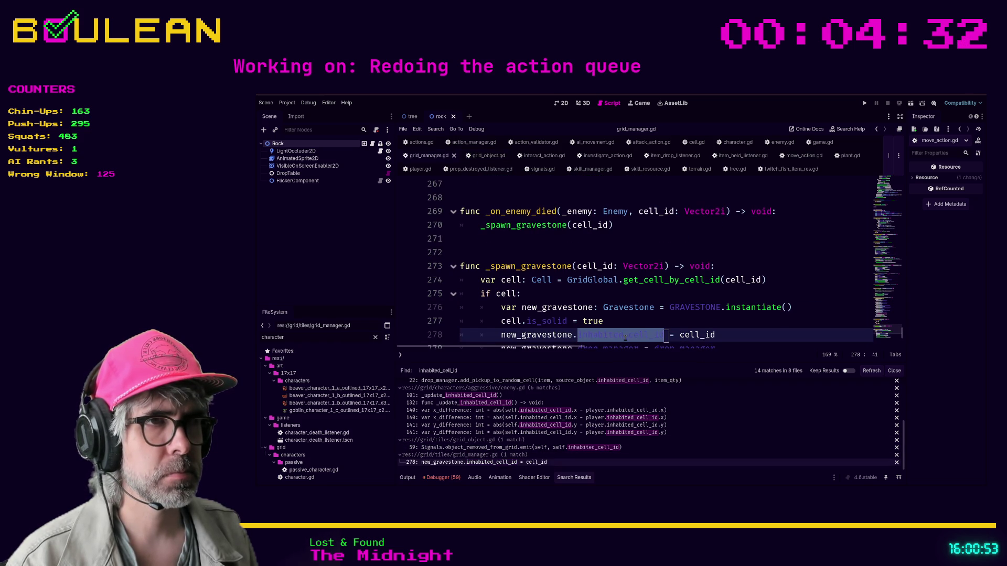
text(grid_coordinates)
key(End)
click(860, 368)
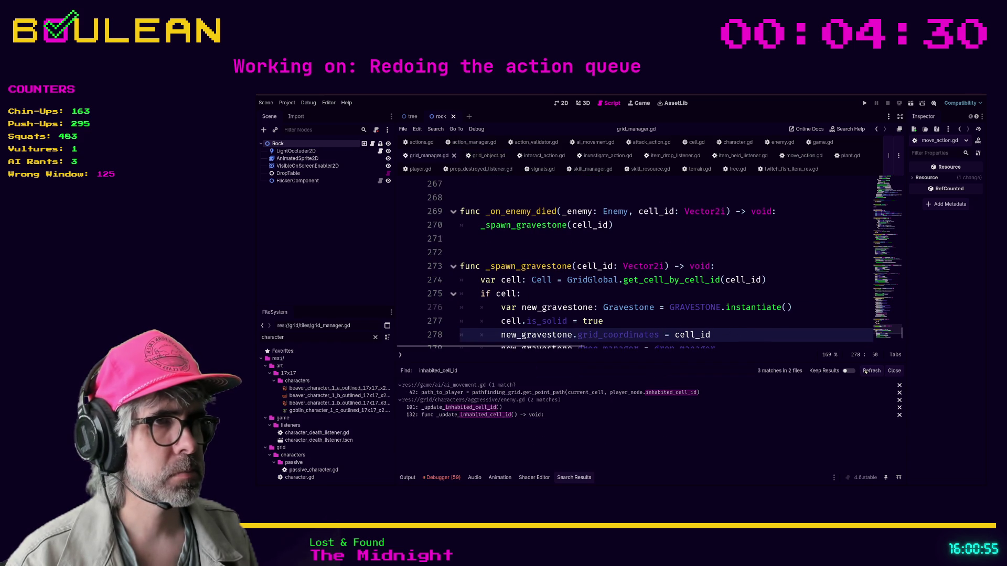
Step: Replace inhabited_cell_id with grid_coordinates on line 42 of ai_movement.gd
click(560, 392)
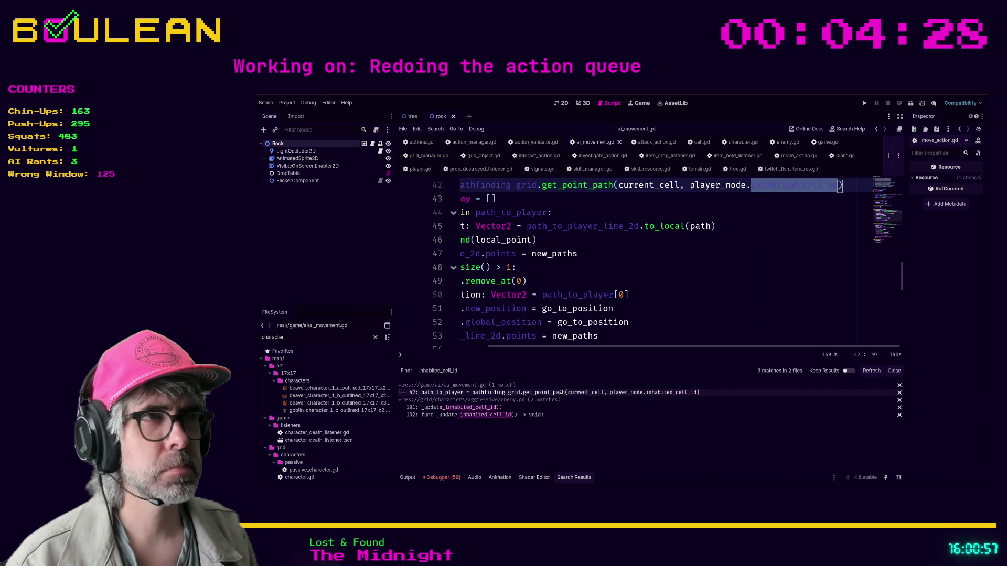
scroll(745, 310, up, 2)
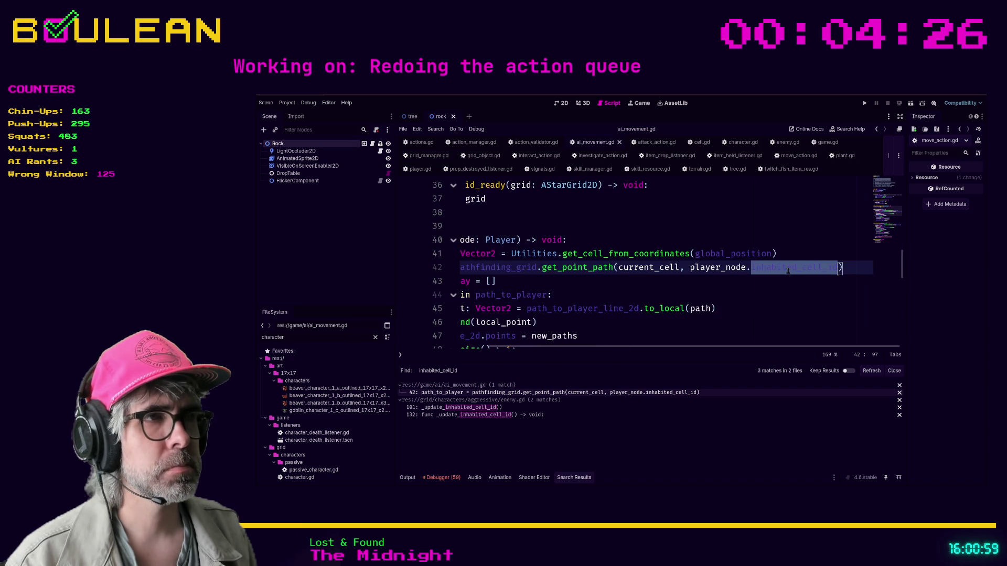
text(grid_coordinates)
click(771, 298)
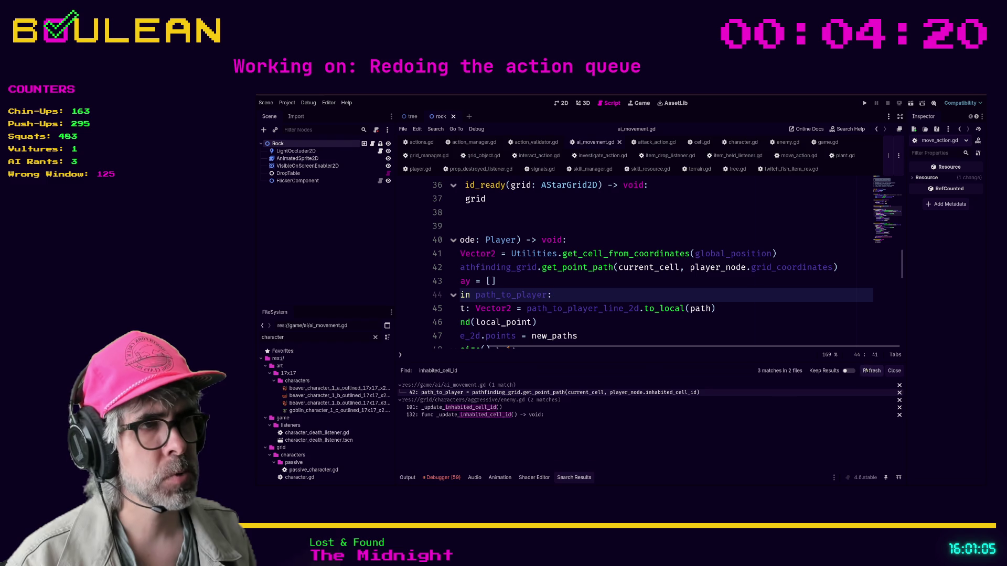
click(653, 392)
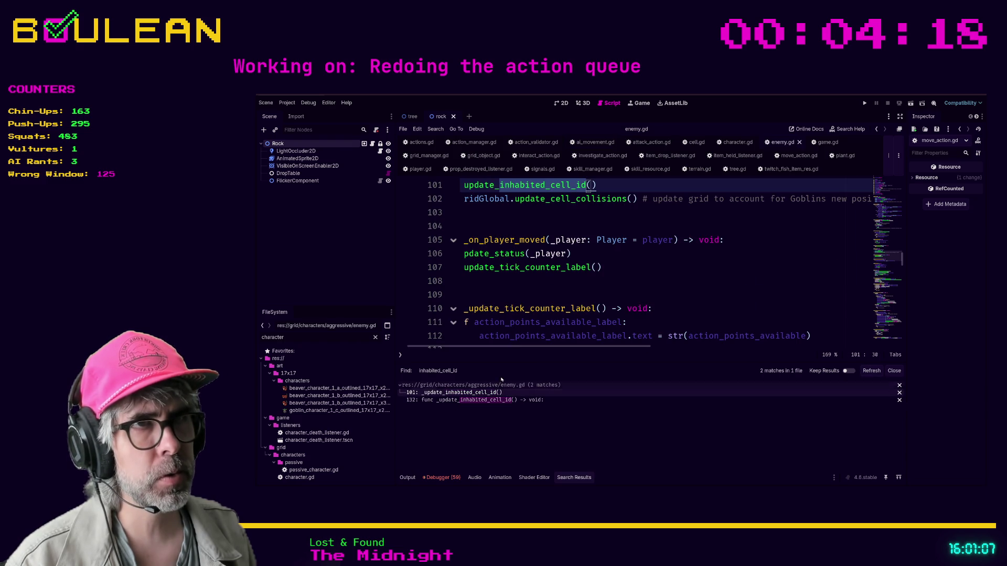
Step: Rename the _update_inhabited_cell_id definition on line 132 to _update_grid_coordinates
scroll(715, 278, up, 2)
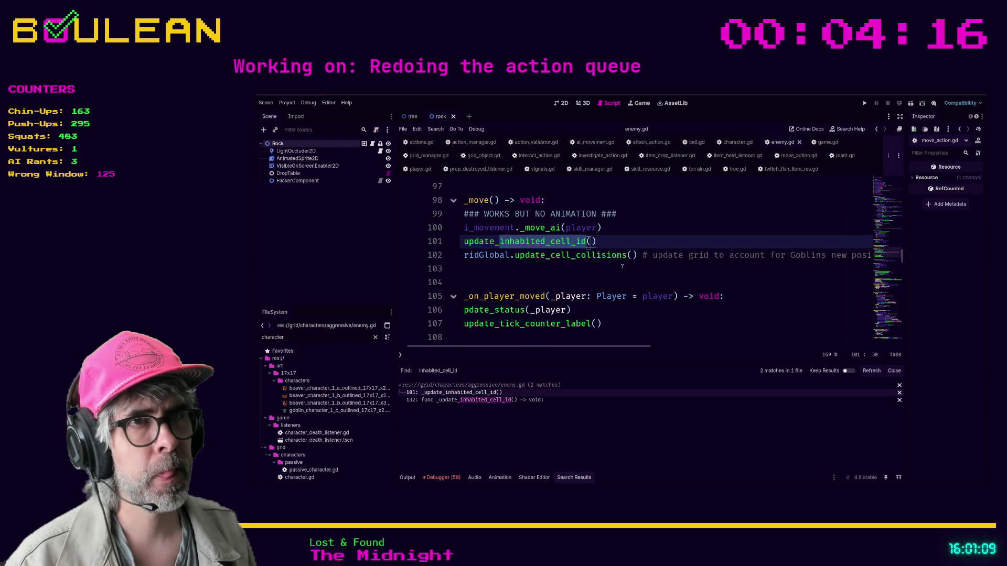
ctrl+click(535, 245)
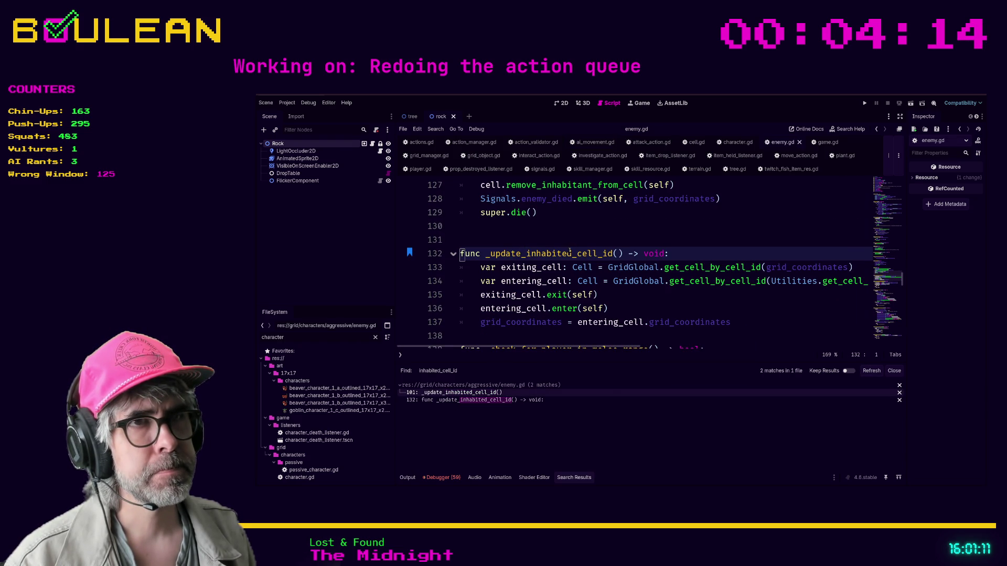
click(527, 253)
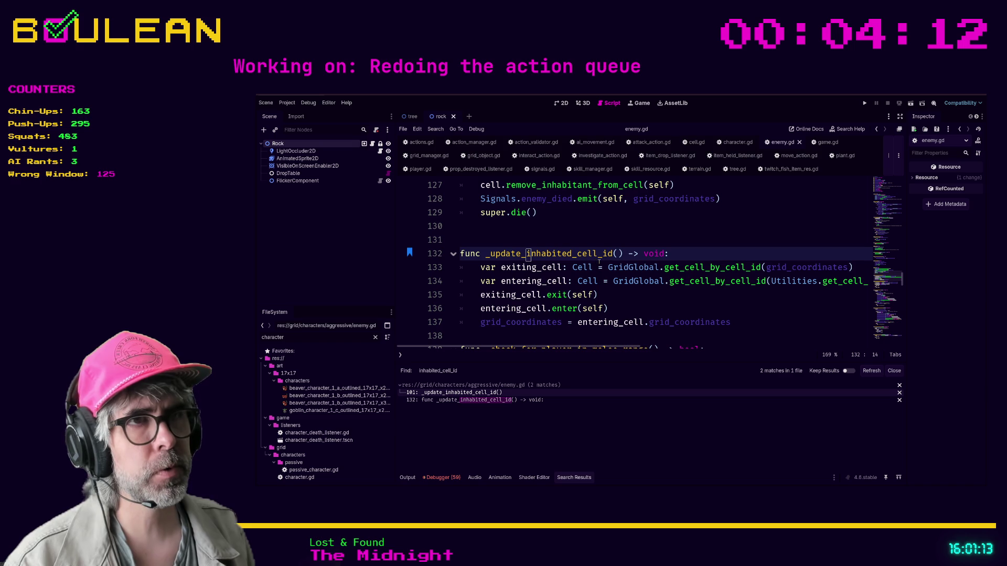
key(Delete)
key(Delete)
key(Delete)
key(BackSpace)
key(Delete)
key(Delete)
key(Delete)
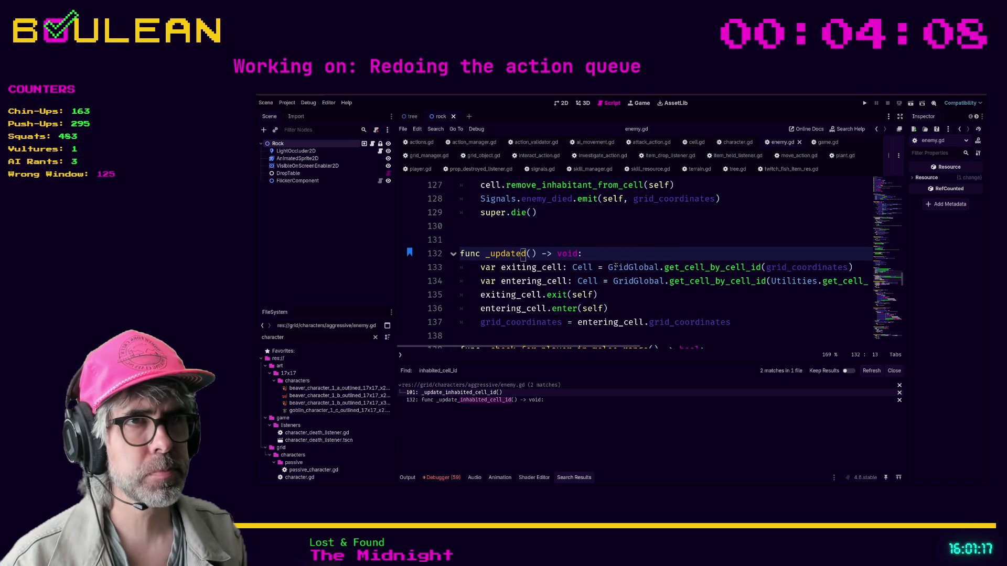
text(_)
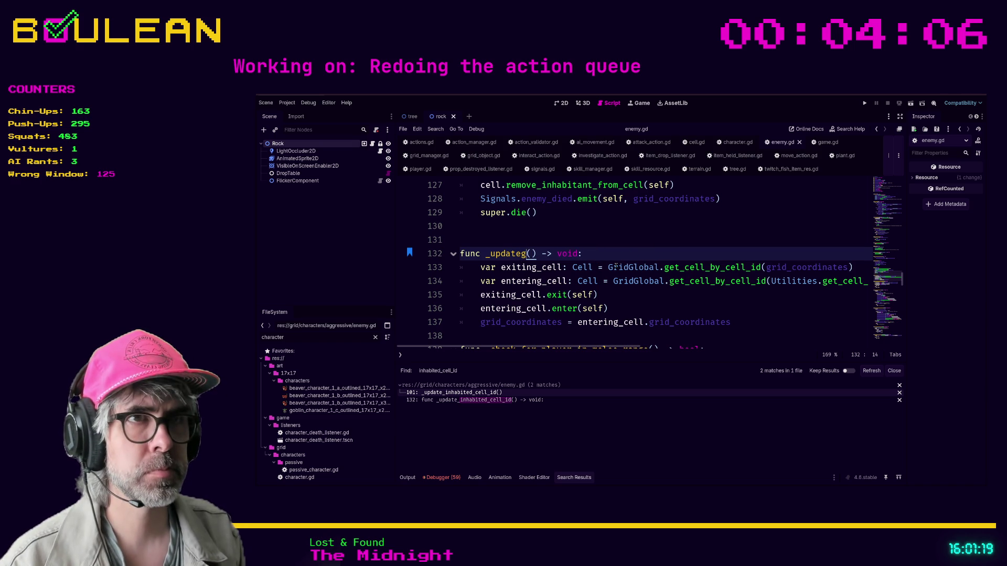
text(grid_coordinat)
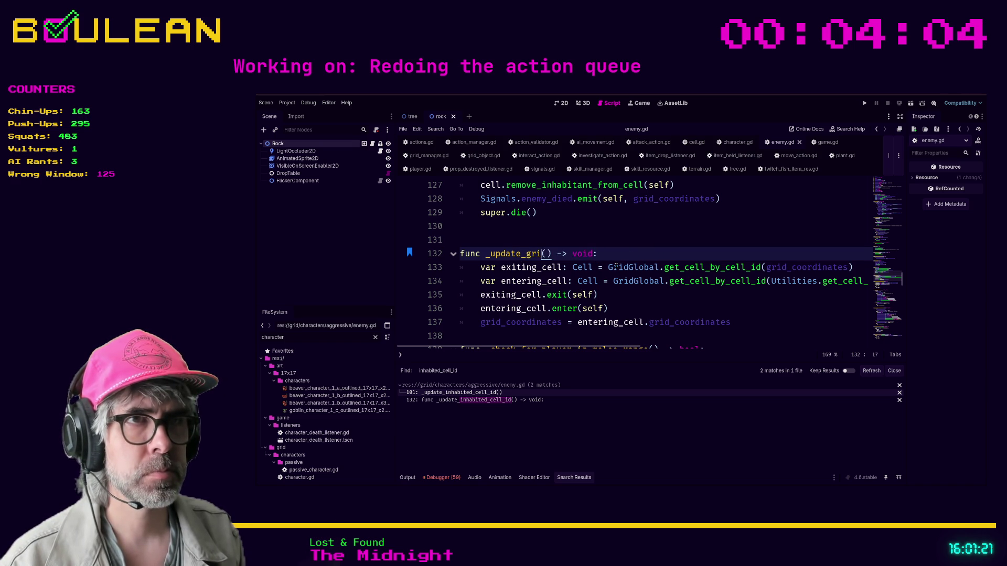
text(es)
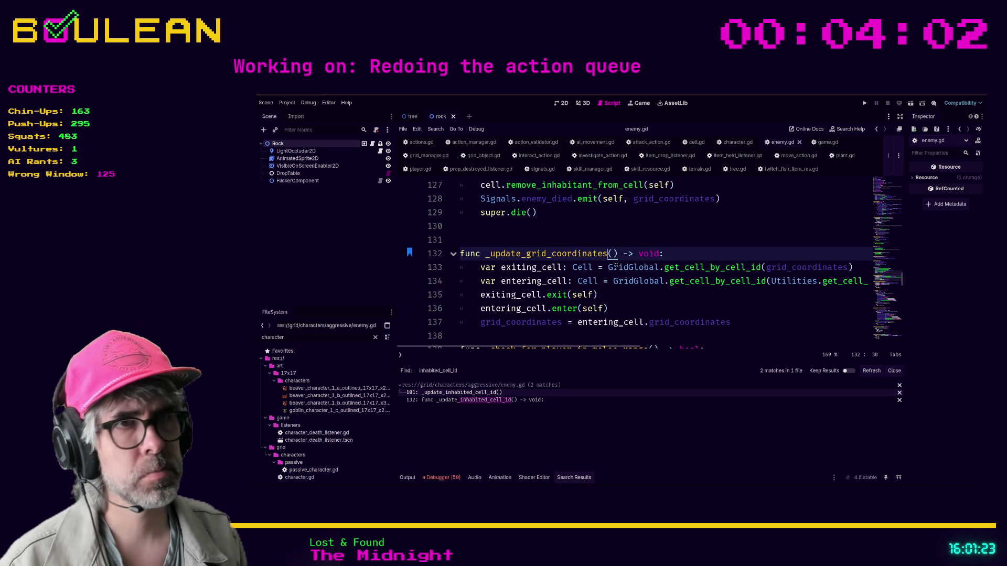
Step: Replace the old call on line 101 with _update_grid_coordinates and save enemy.gd
double_click(519, 255)
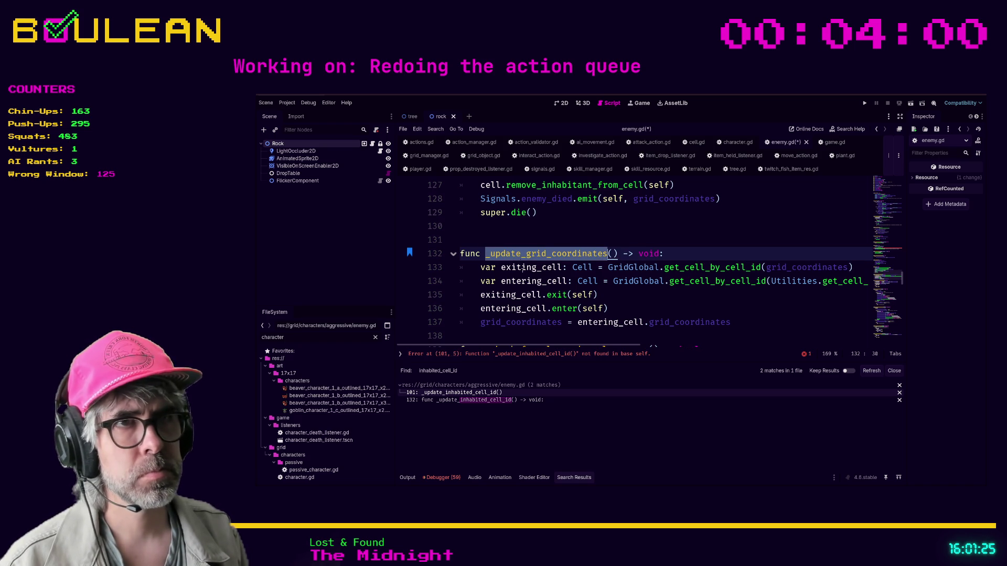
click(545, 355)
key(shift+End)
text(_update_grid_coordinates())
key(ctrl+s)
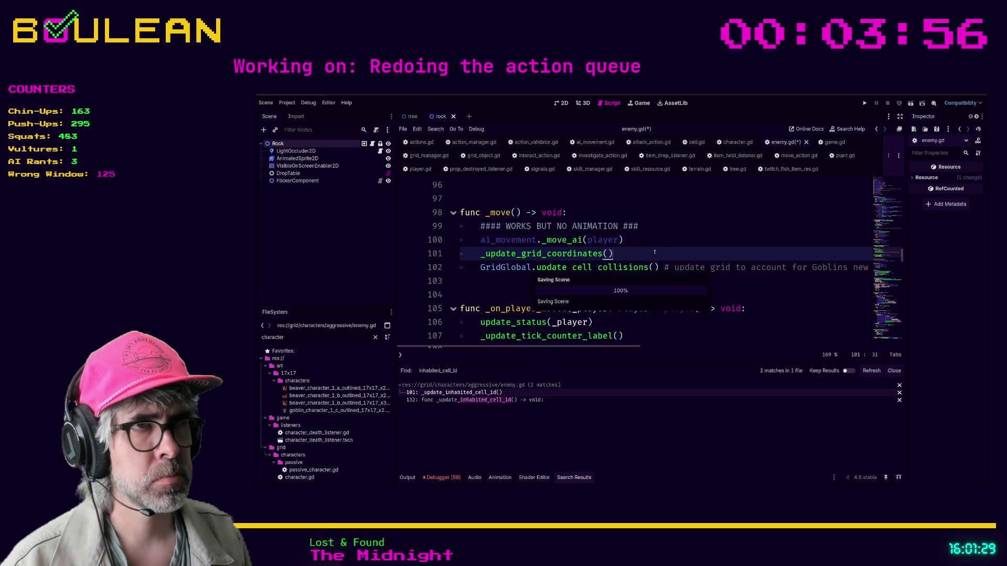
Step: Refresh the search to confirm no inhabited_cell_id matches remain, then run the game
click(866, 371)
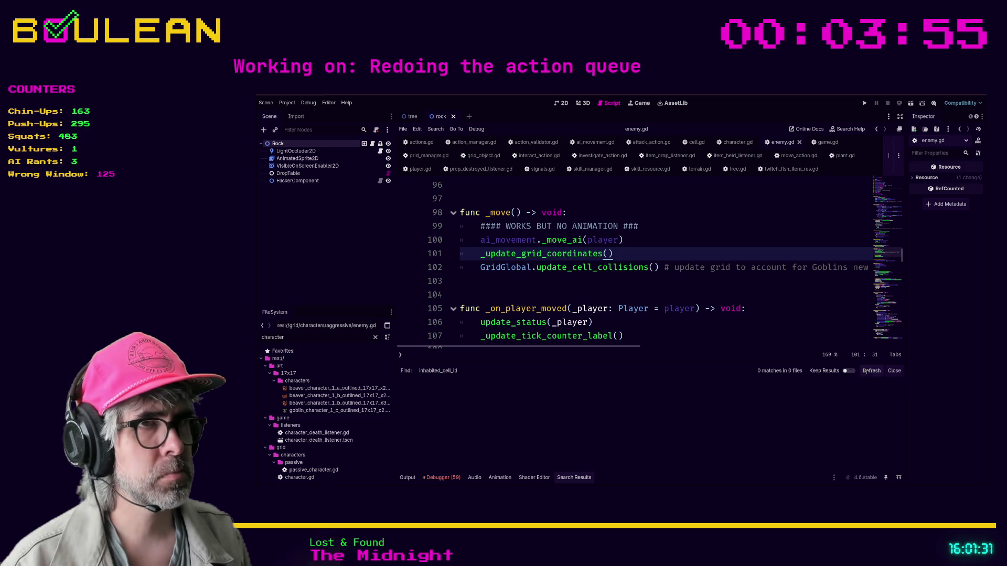
click(741, 297)
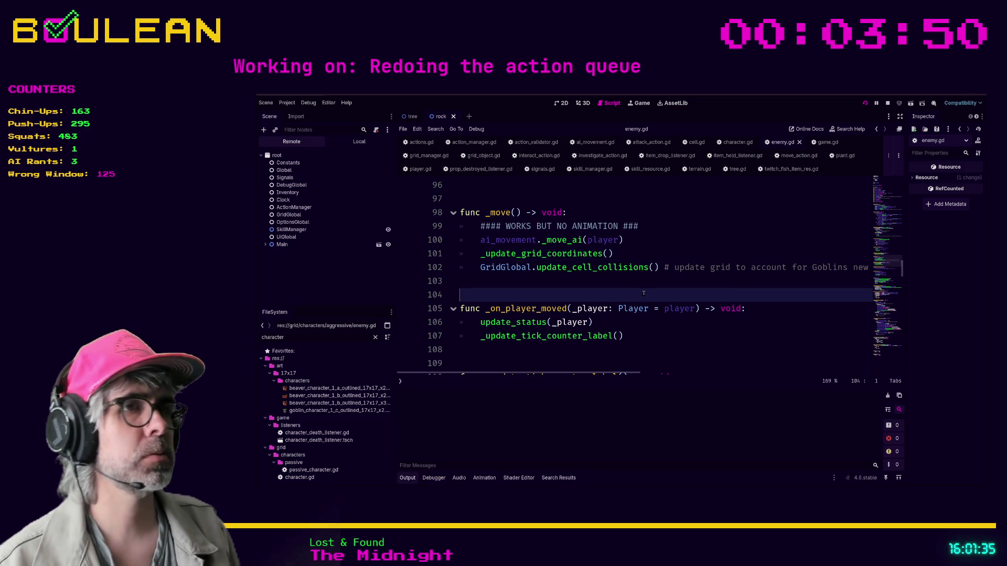
key(F5)
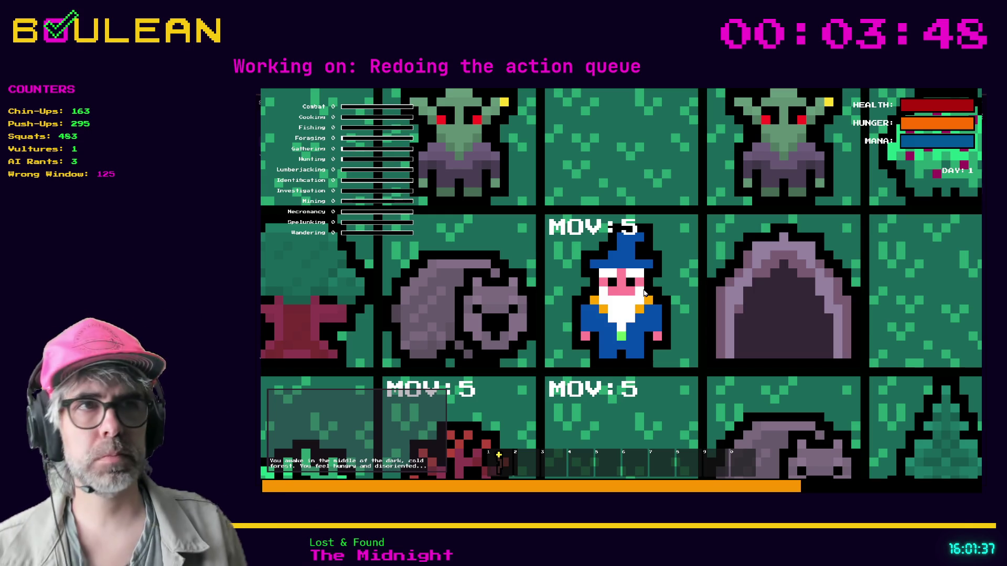
Step: Move the wizard down, toggle the tile labels between interaction and movement, and wait a turn
scroll(644, 293, down, 5)
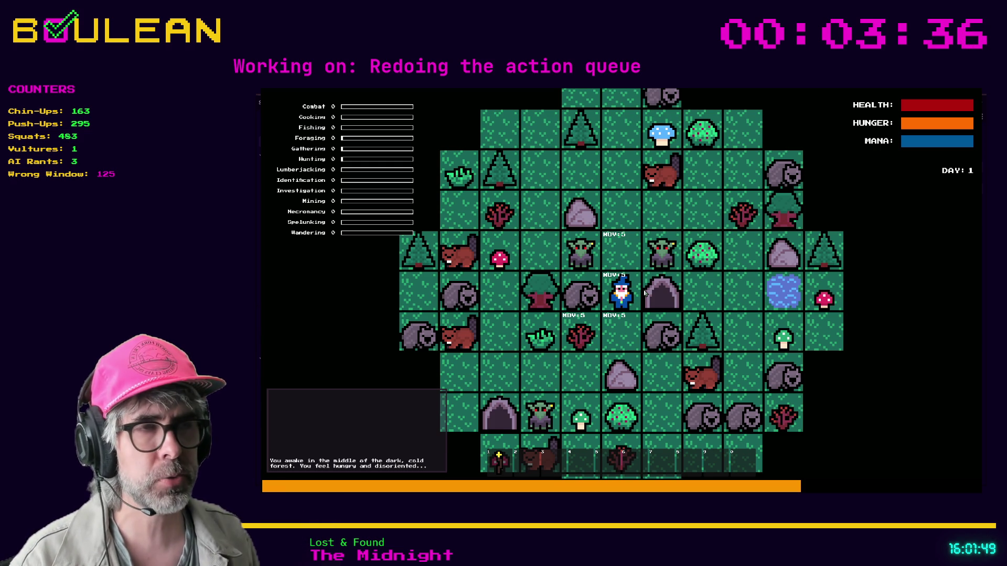
key(Down)
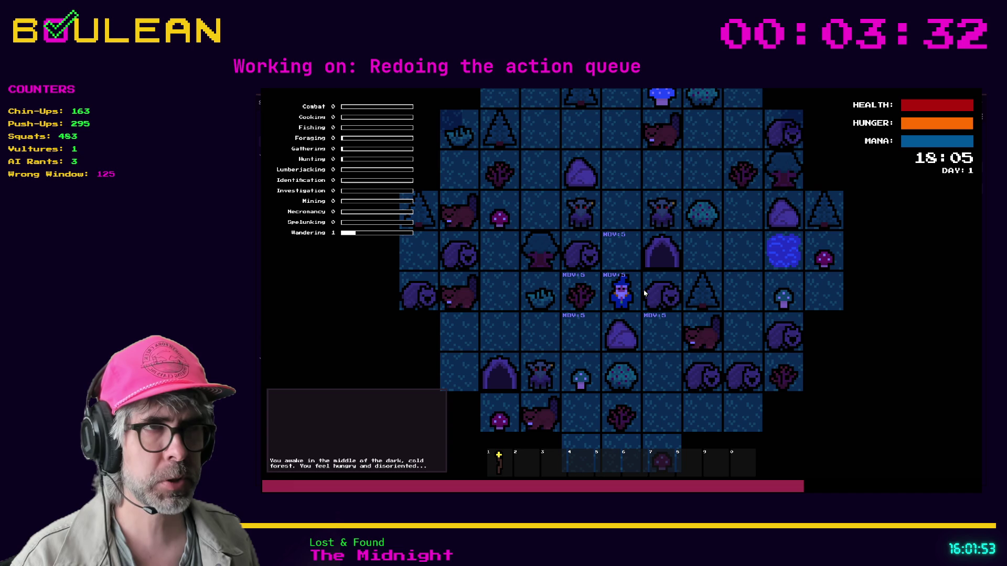
key(i)
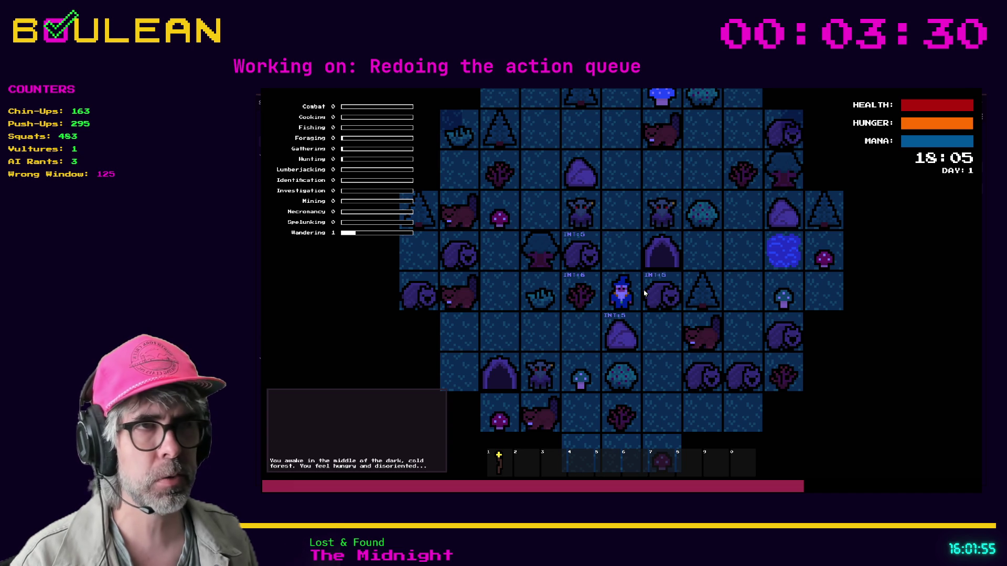
key(space)
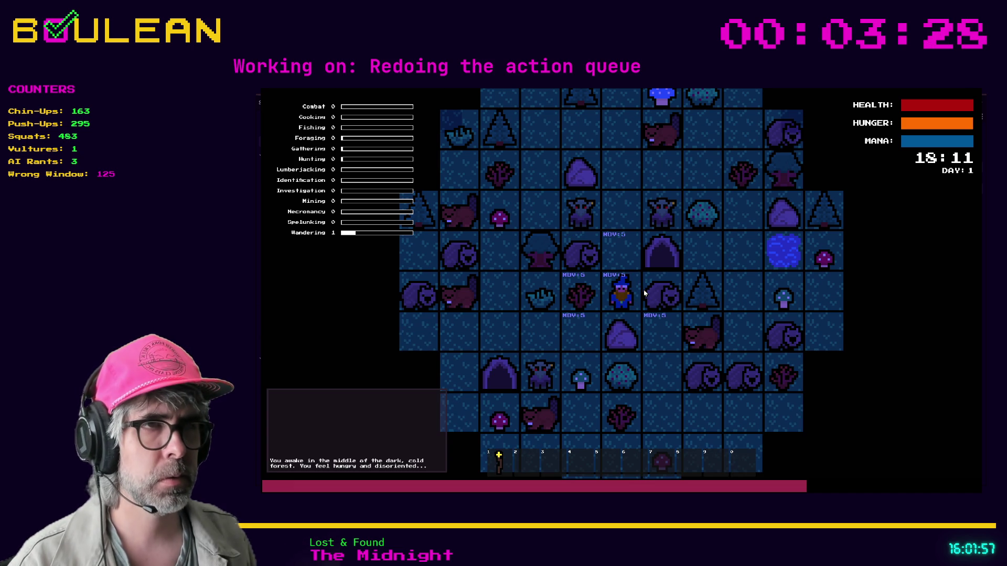
key(space)
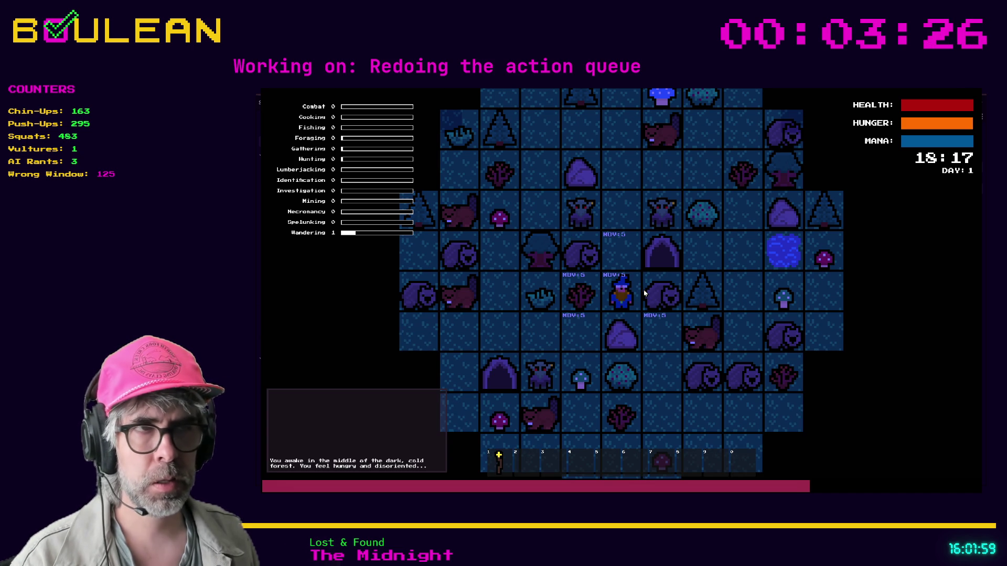
Step: Attack the Wombat, collect the raw meat, kill the beaver, then stop the game with F8
click(644, 293)
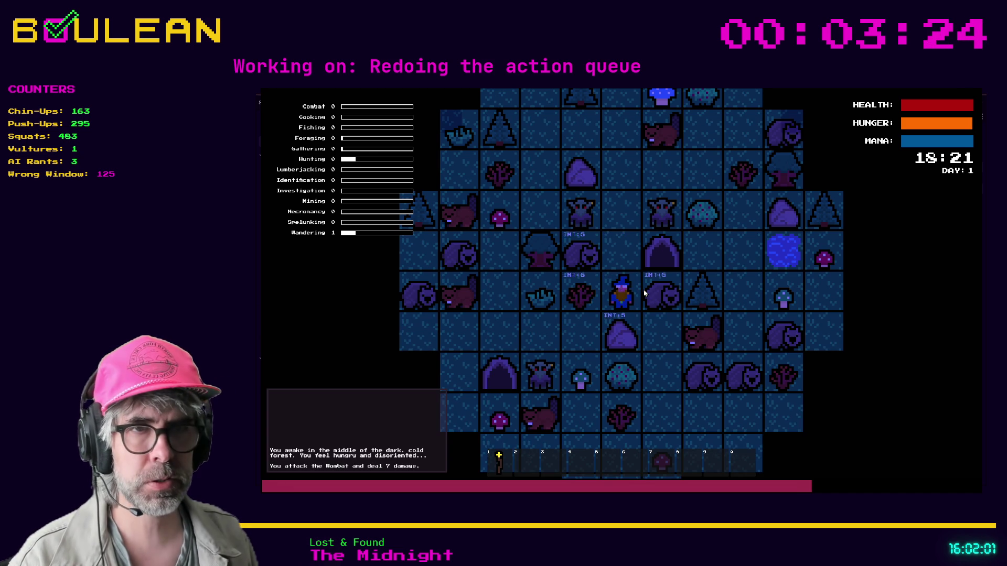
click(645, 293)
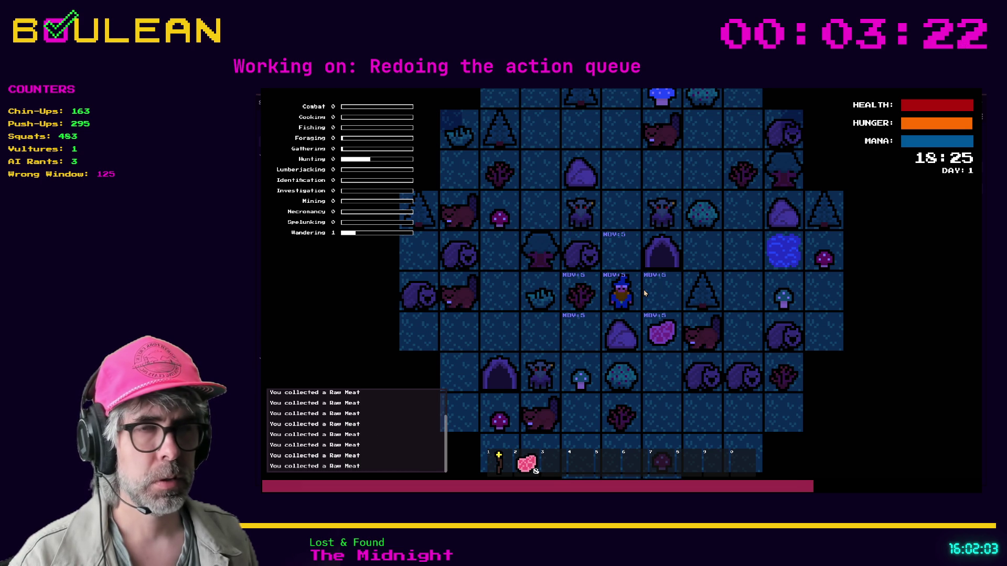
click(645, 293)
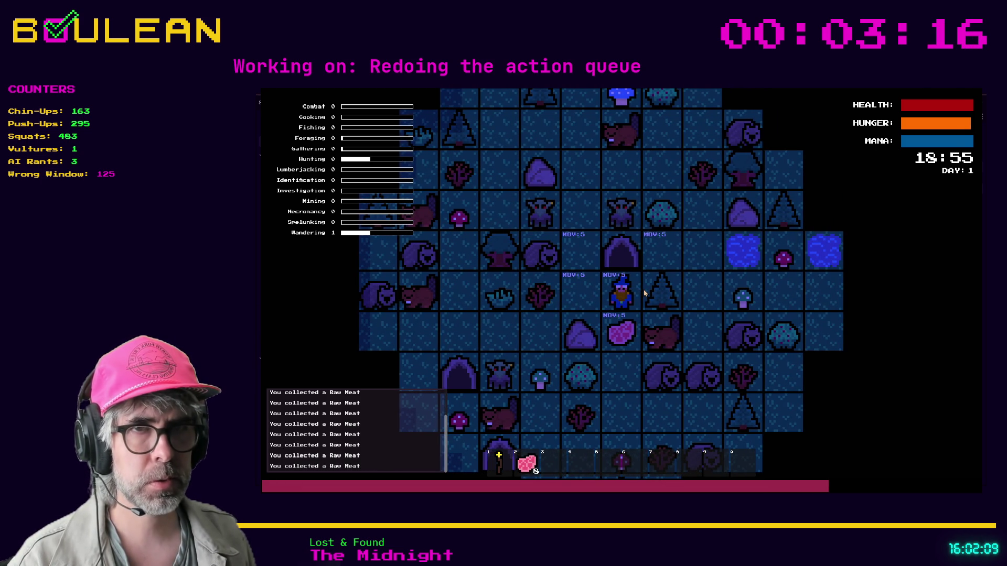
key(Down)
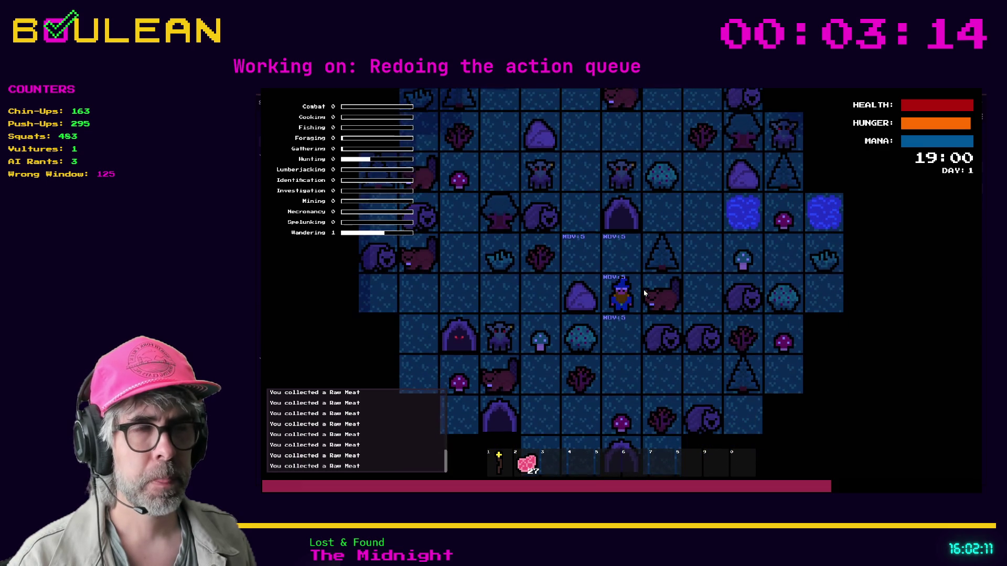
click(644, 293)
click(644, 293)
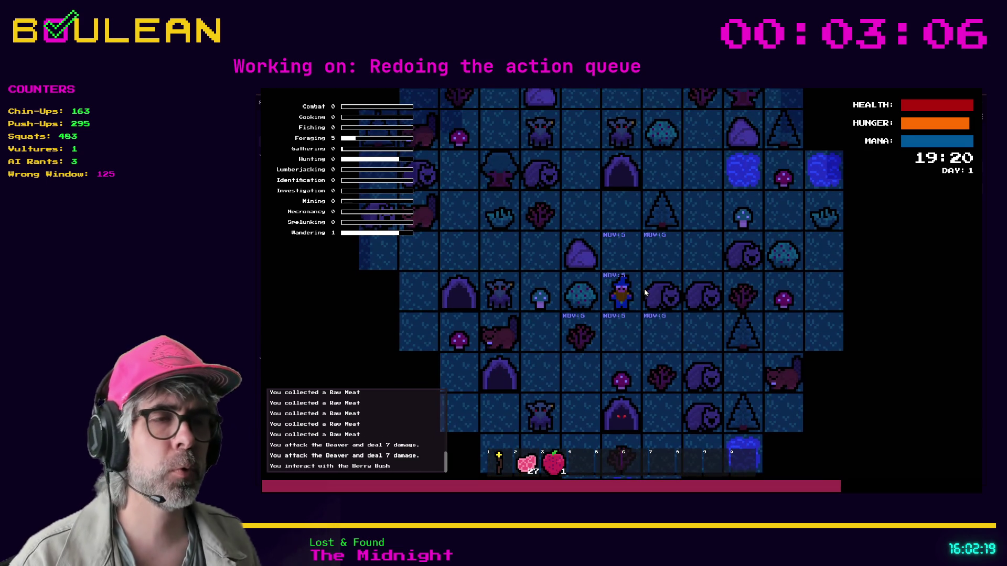
key(F8)
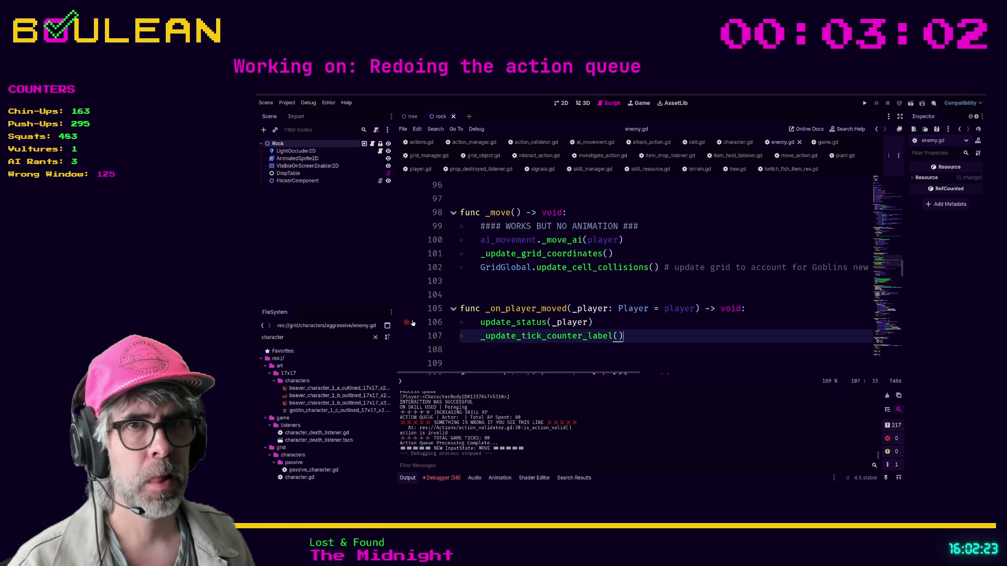
Step: Filter FileSystem for 'forag' and set foraging_skill_res.tres Current Level to 1
double_click(330, 336)
text(f)
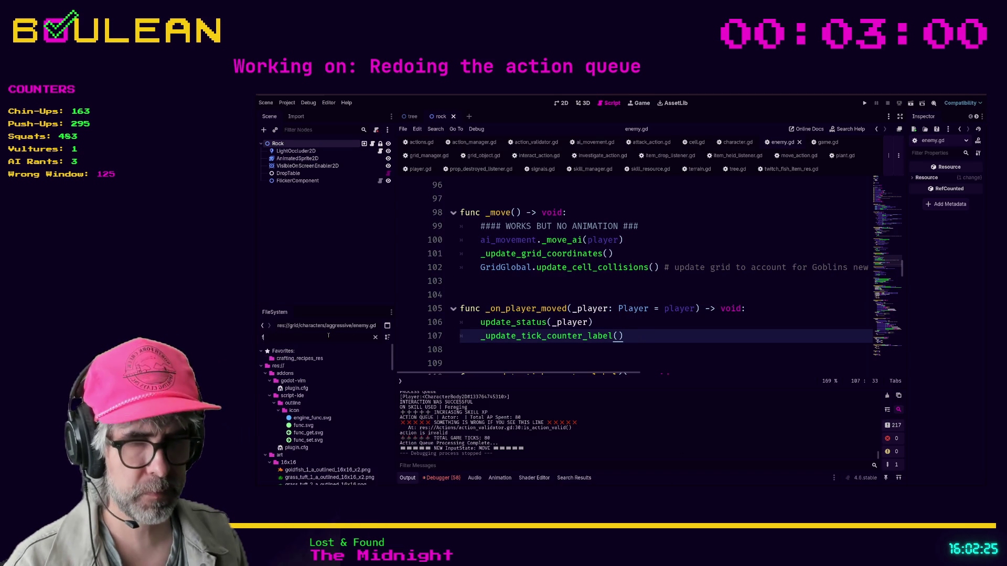
text(orag)
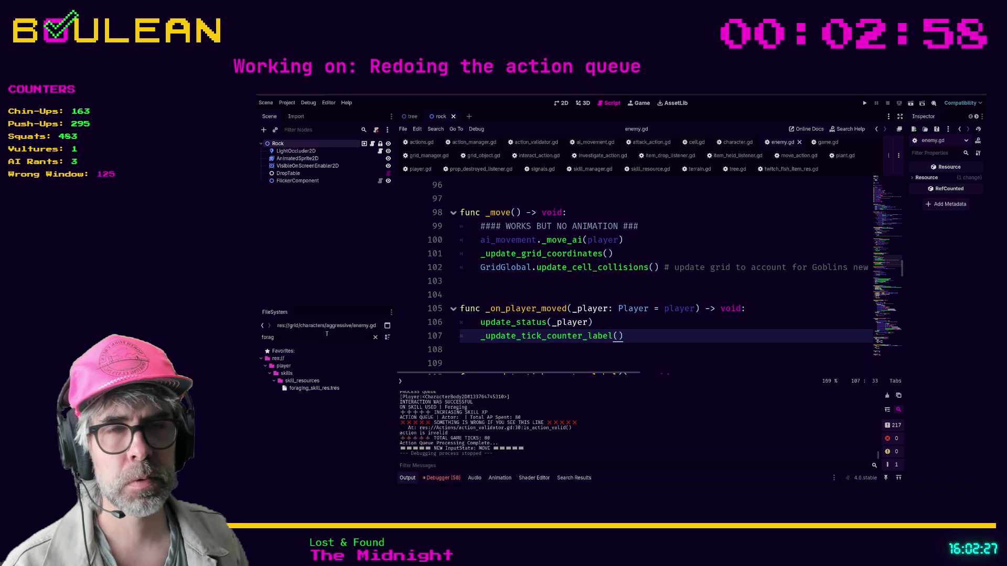
click(300, 389)
click(955, 201)
text(1)
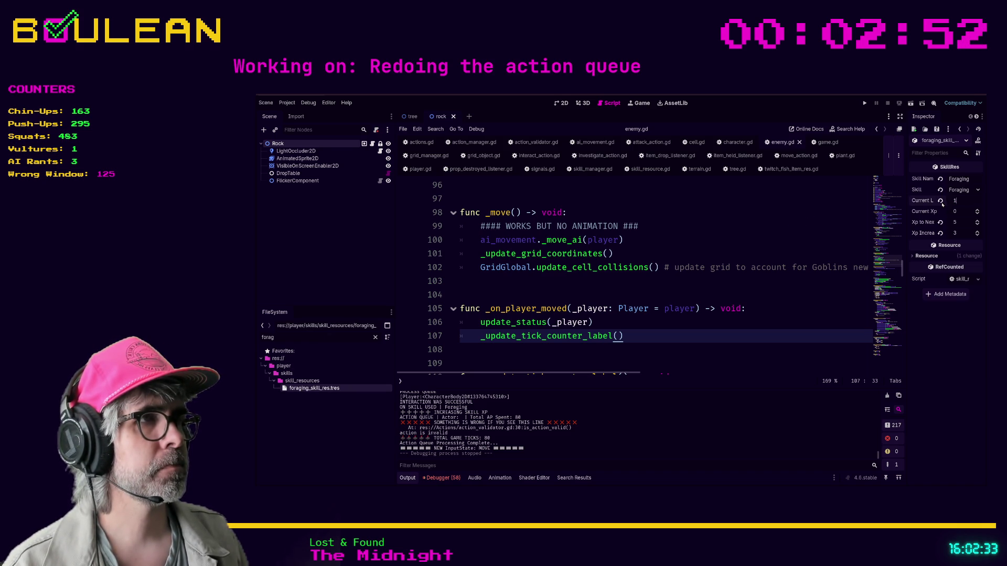
key(Return)
Step: Jump to the _move function near line 100 and launch the game with F5
click(831, 214)
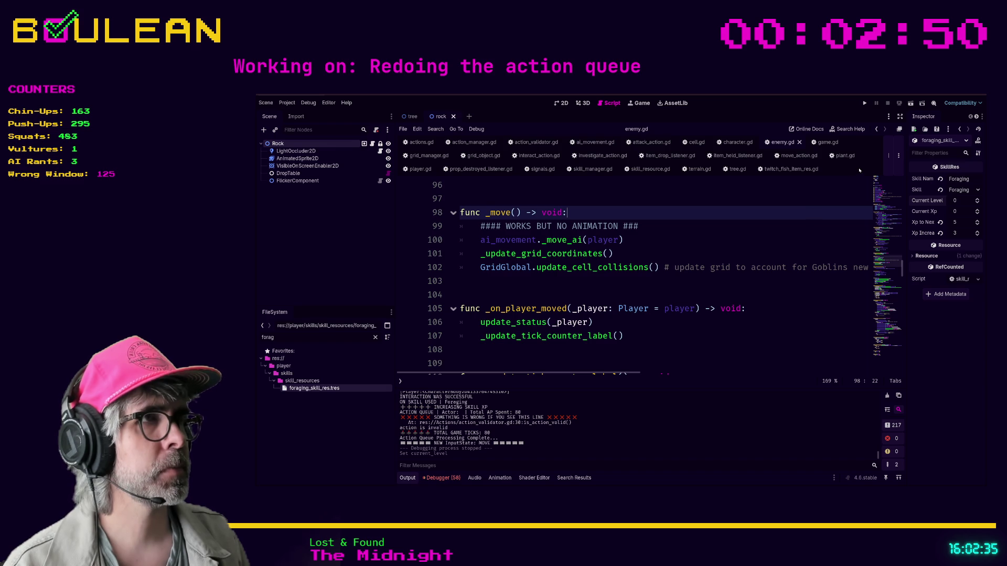
click(765, 239)
key(F5)
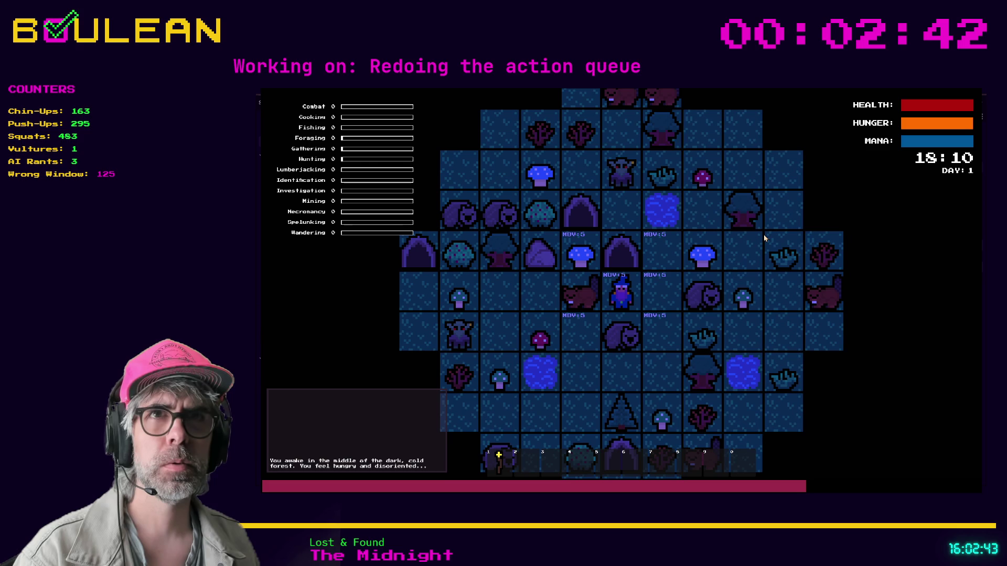
Step: Have the wizard collect the Blue and Green Mushrooms and harvest the Grass Tuft
key(e)
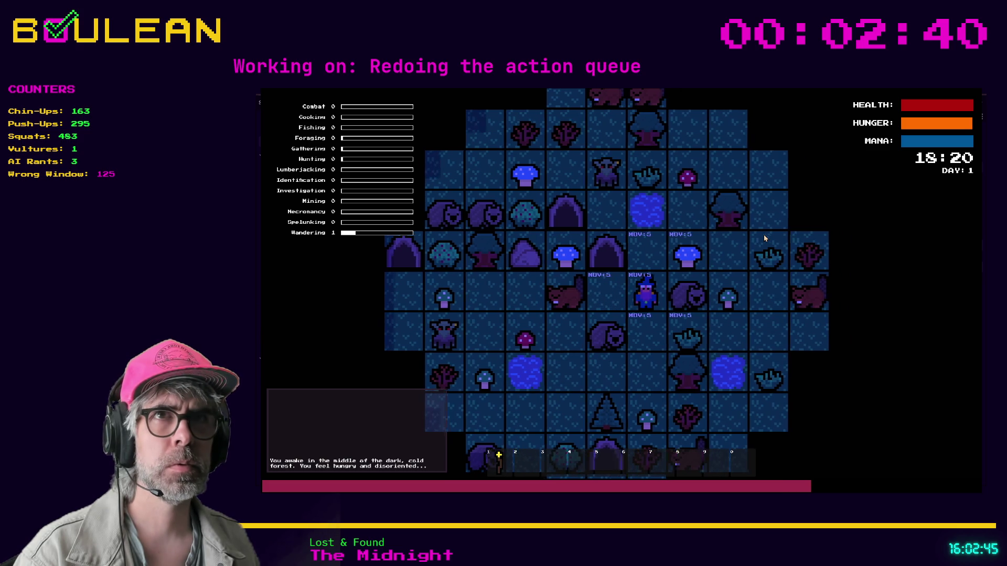
key(d)
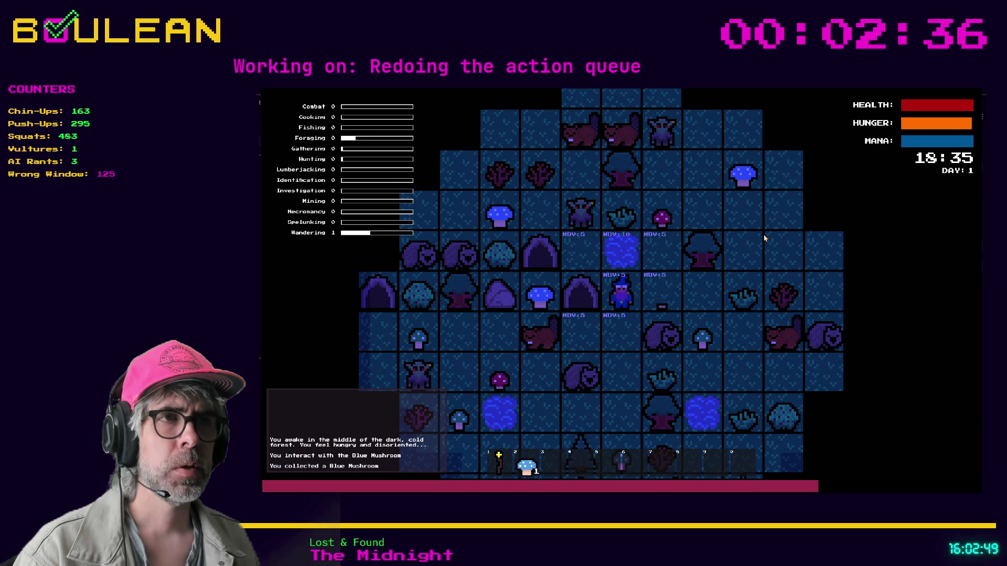
key(d)
key(d)
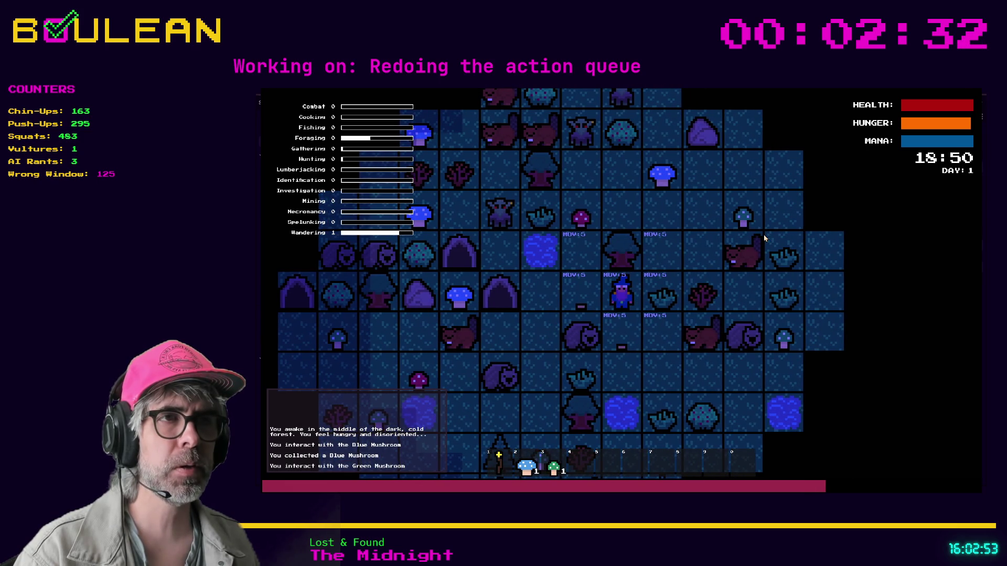
key(d)
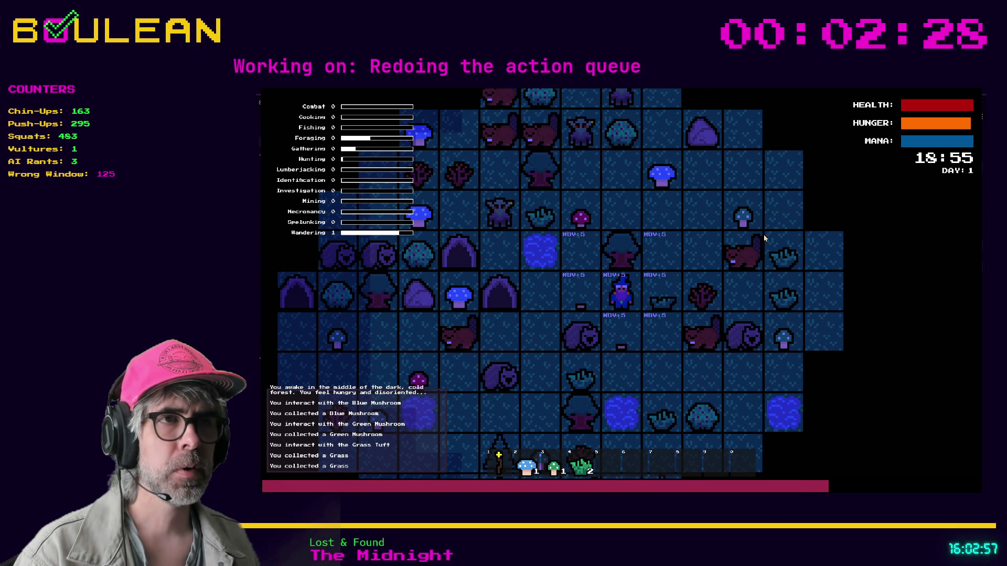
key(d)
Step: Chop the tree, collect the log and a blue mushroom, move down-right, then stop the game
key(w)
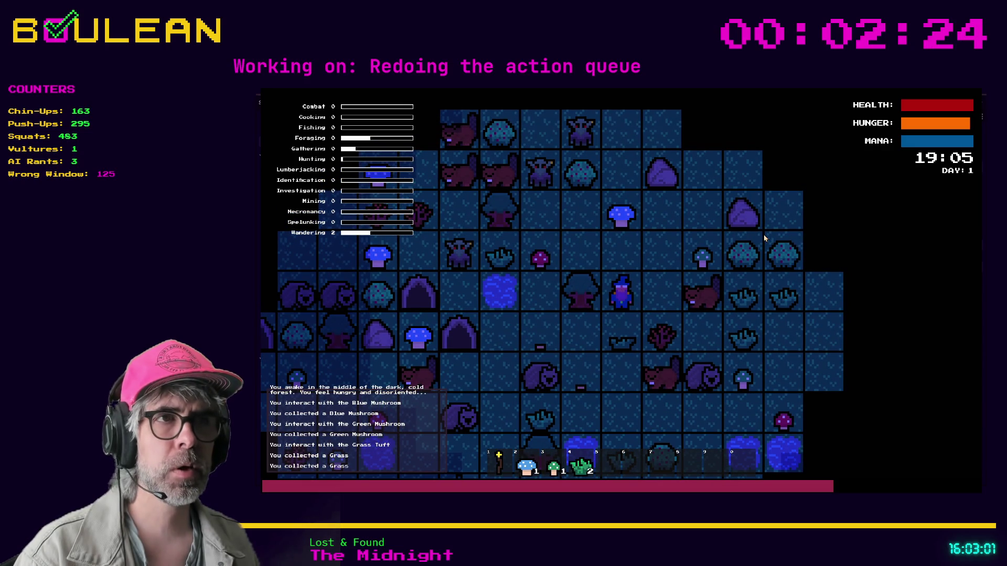
key(a)
key(a)
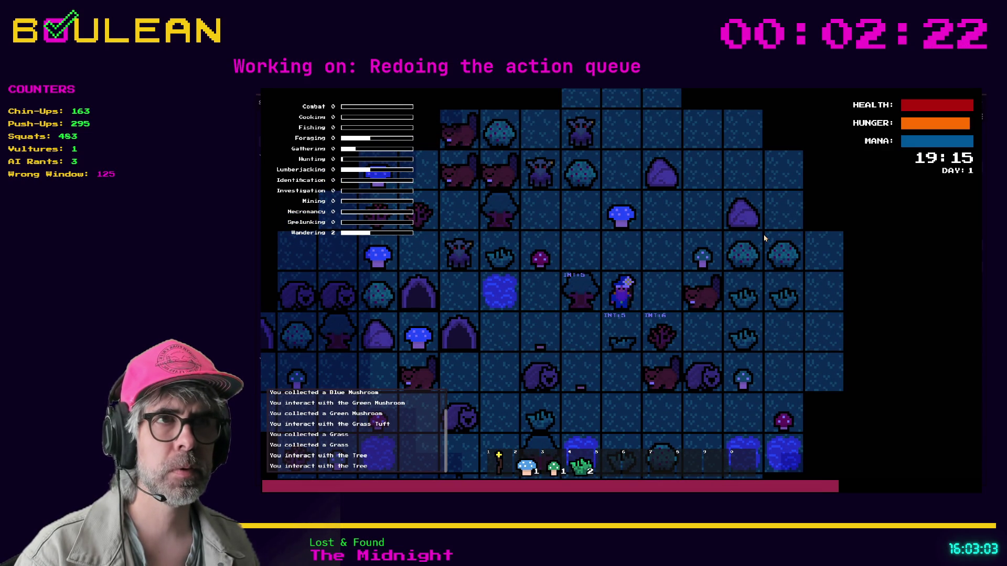
key(a)
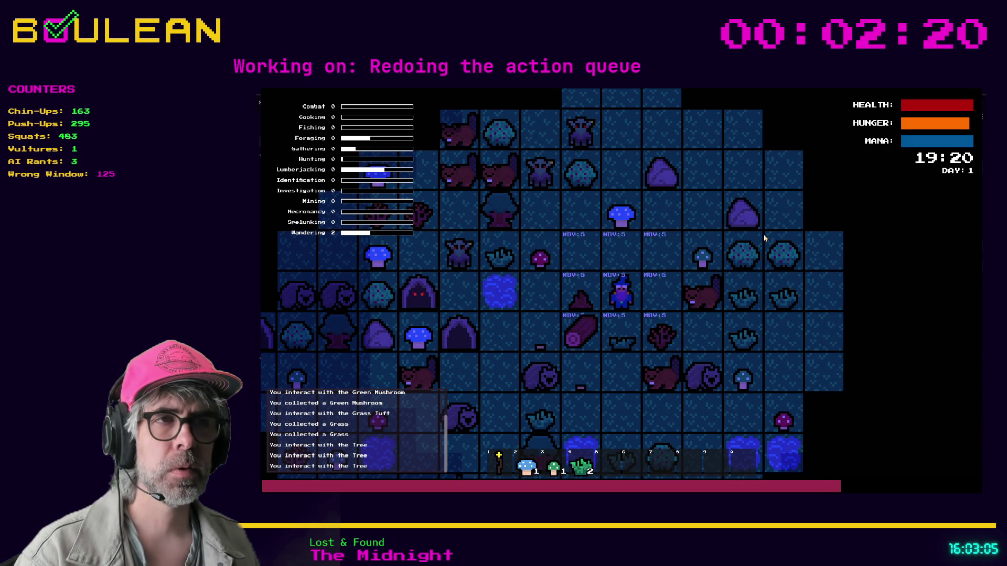
key(s)
key(a)
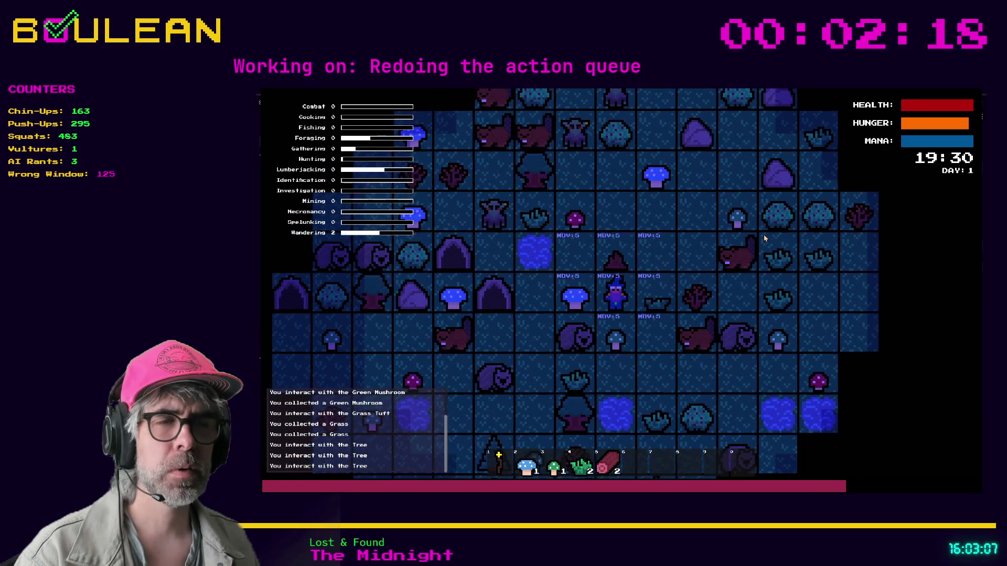
key(a)
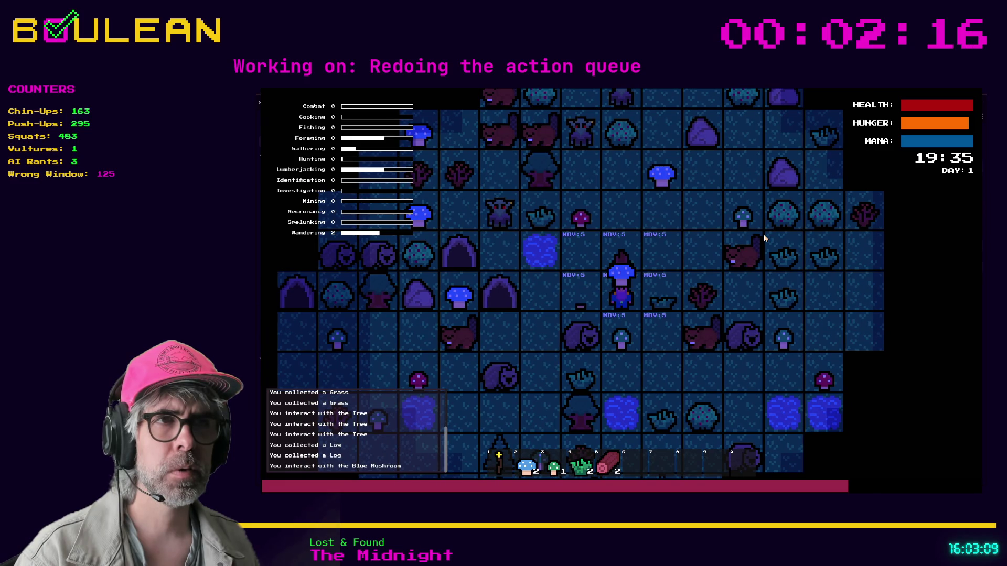
key(s)
key(d)
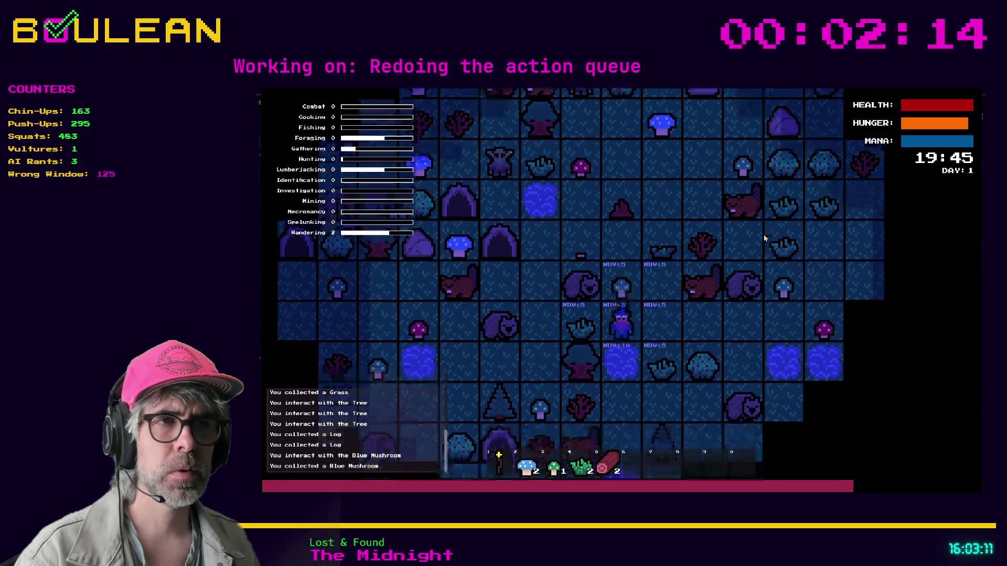
key(s)
key(d)
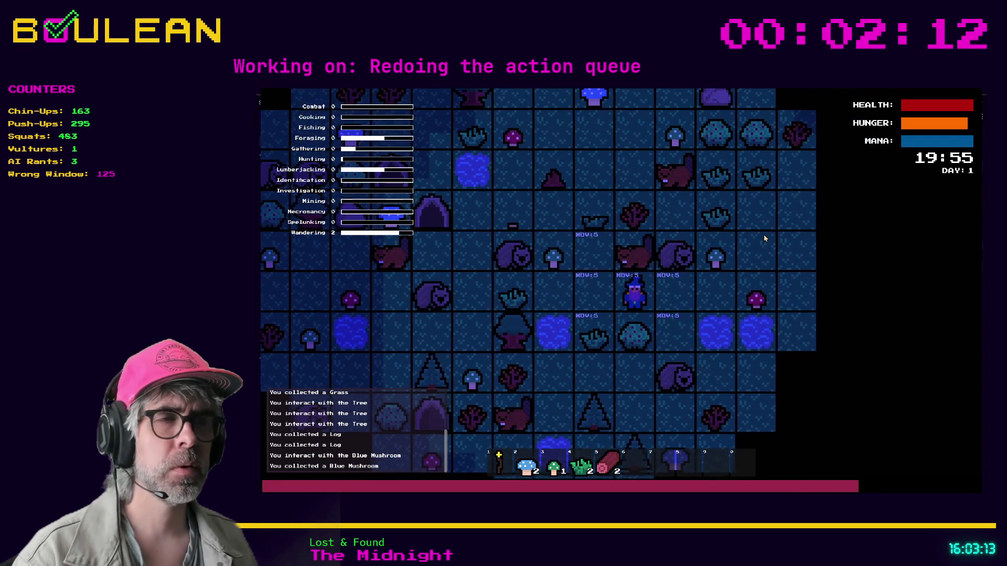
key(F8)
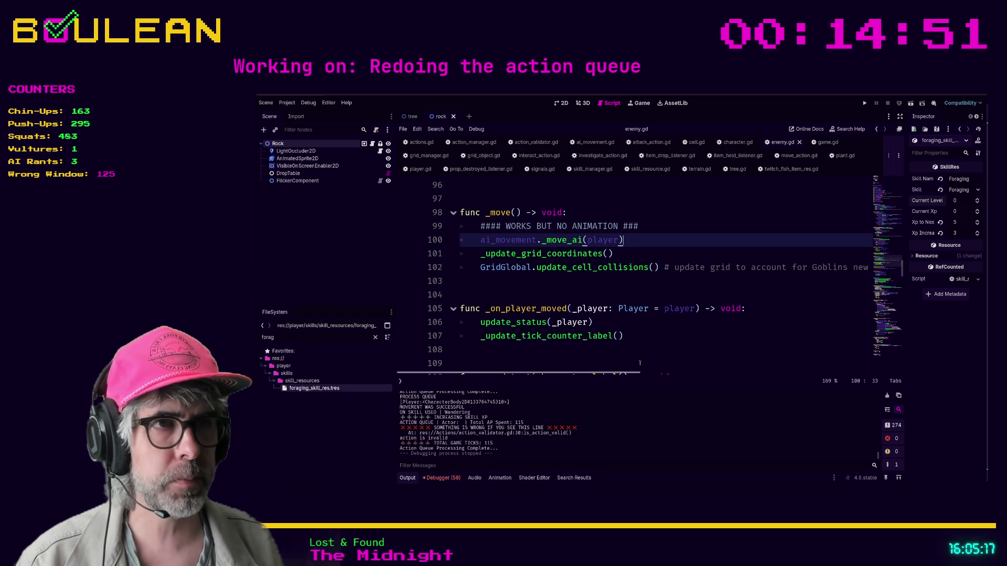
click(675, 321)
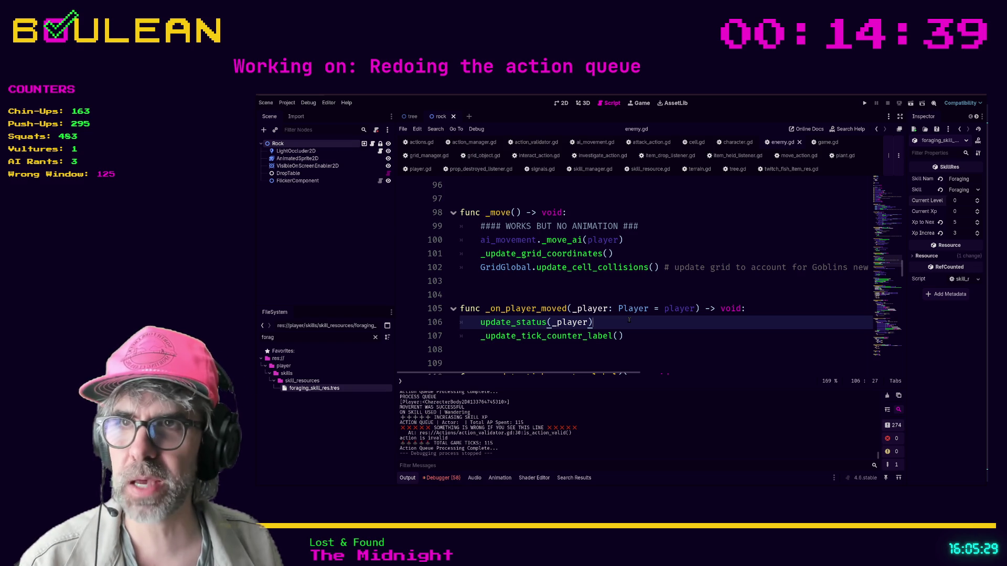
click(649, 331)
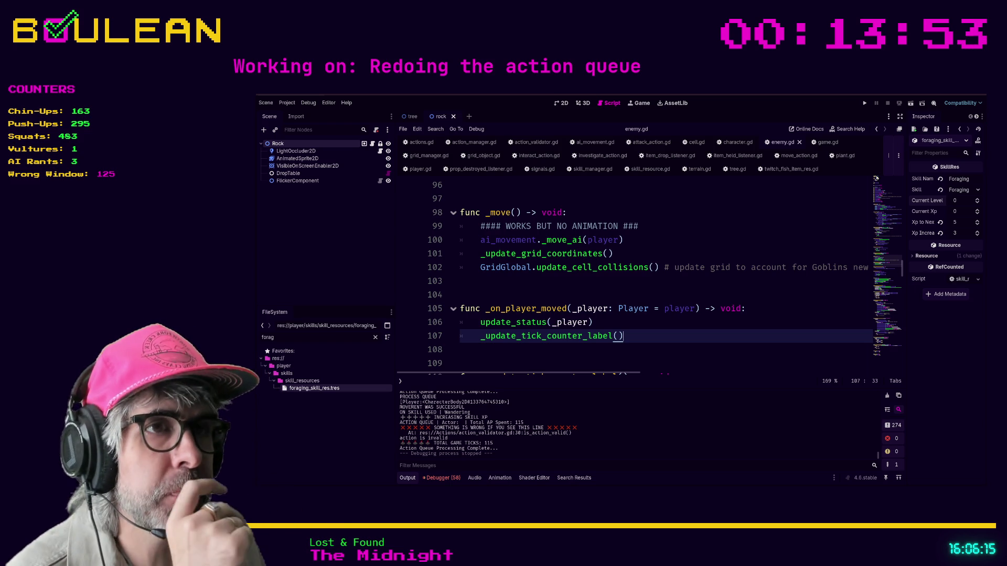
Step: Browse player.gd, action_validator.gd and action_manager.gd, then close all open scripts
key(Up)
key(Up)
key(Up)
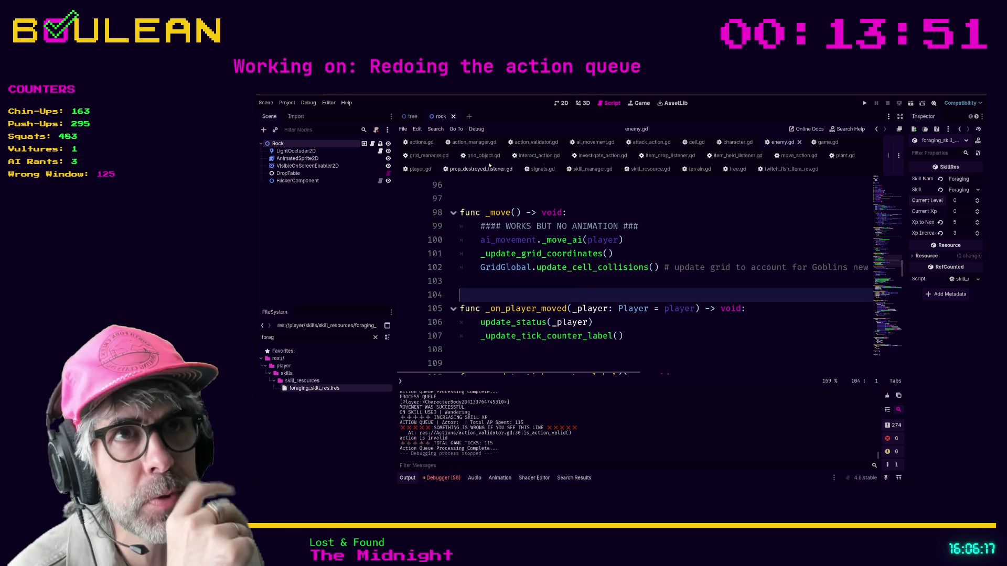
click(420, 169)
scroll(667, 269, up, 3)
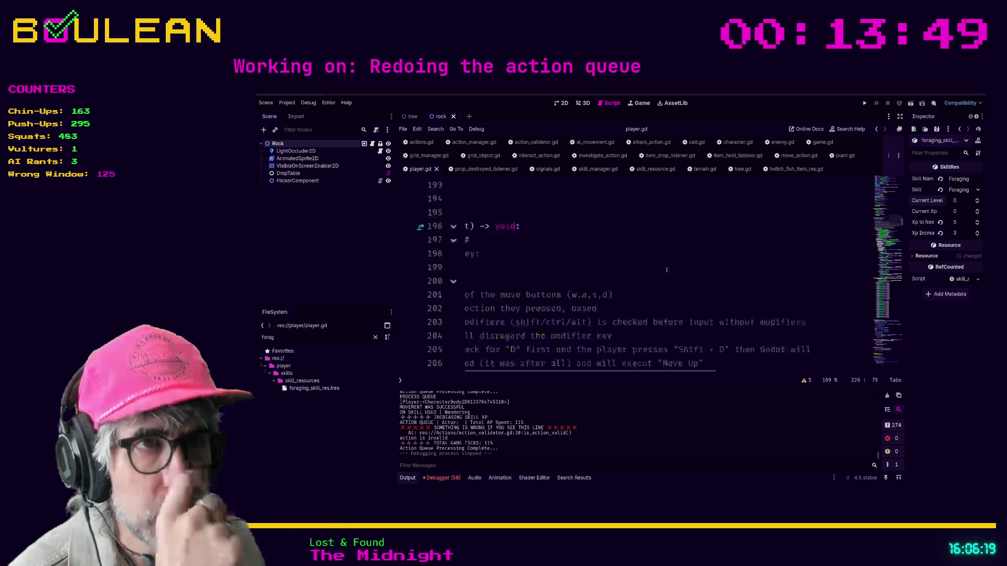
scroll(567, 250, left, 3)
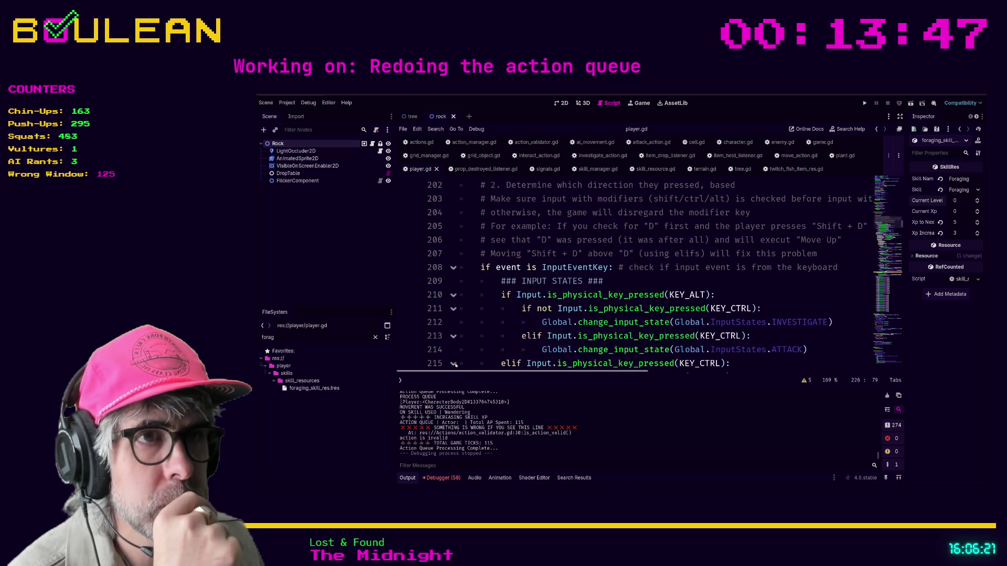
scroll(566, 250, down, 1)
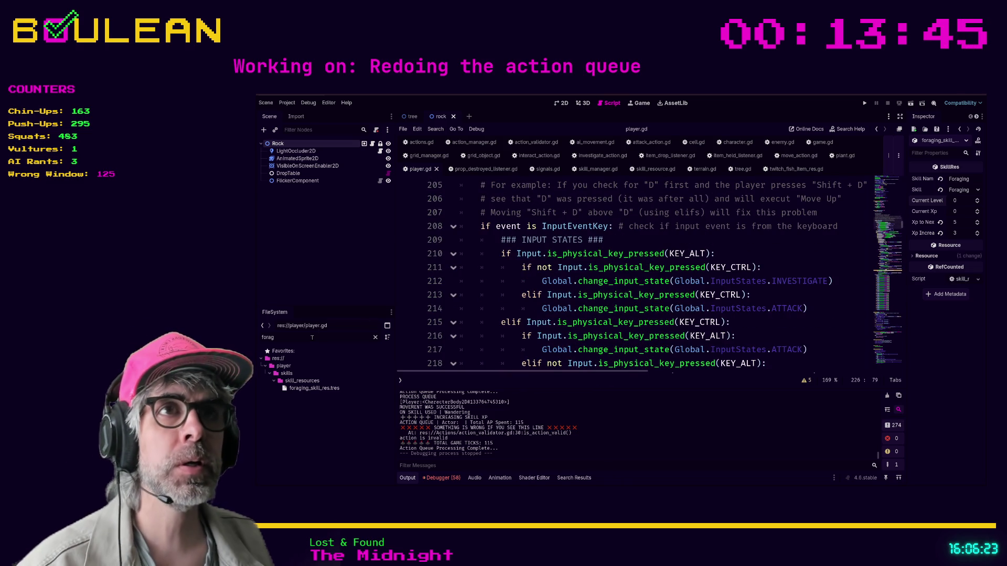
click(553, 145)
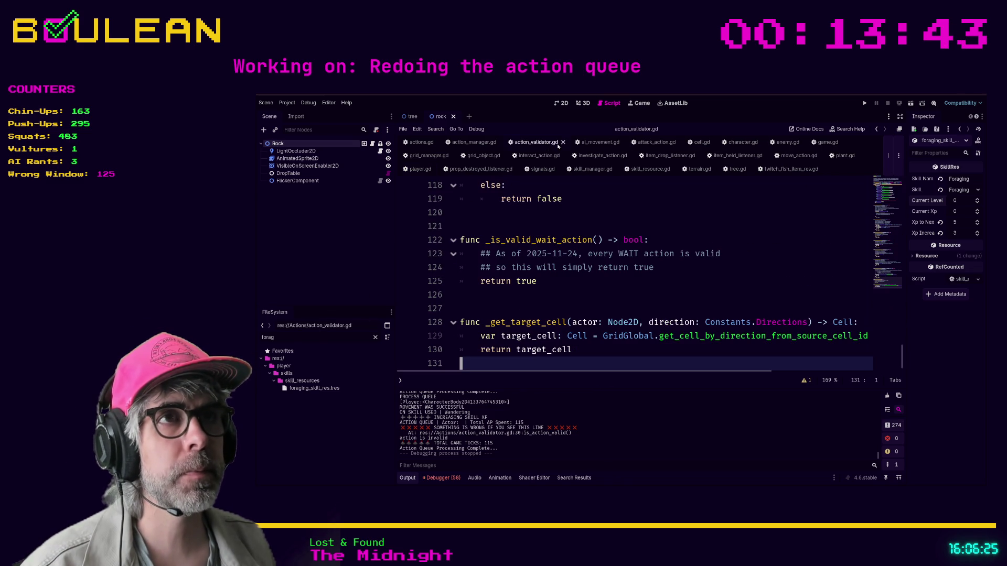
middle_click(546, 145)
click(474, 145)
middle_click(477, 145)
click(474, 144)
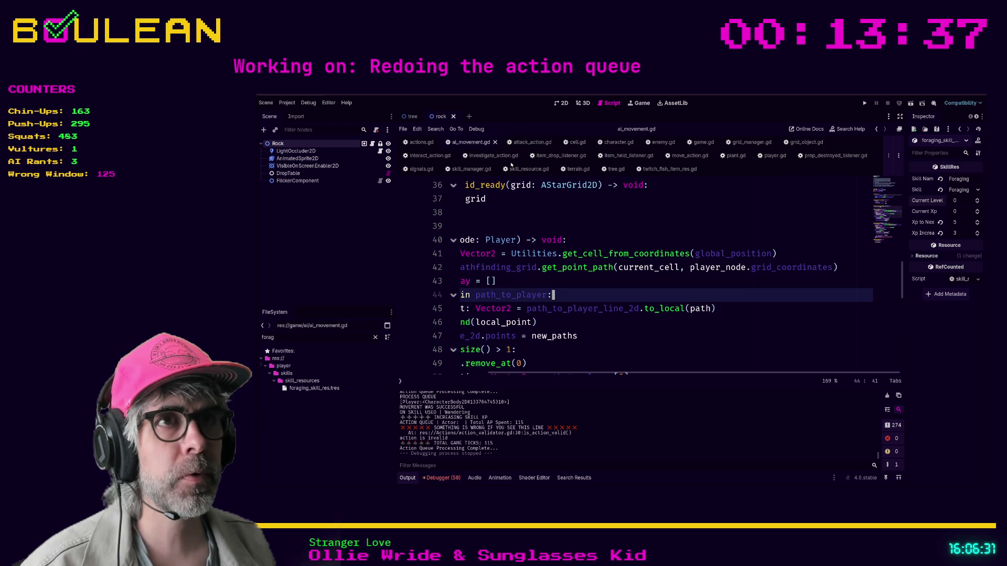
right_click(505, 160)
click(509, 190)
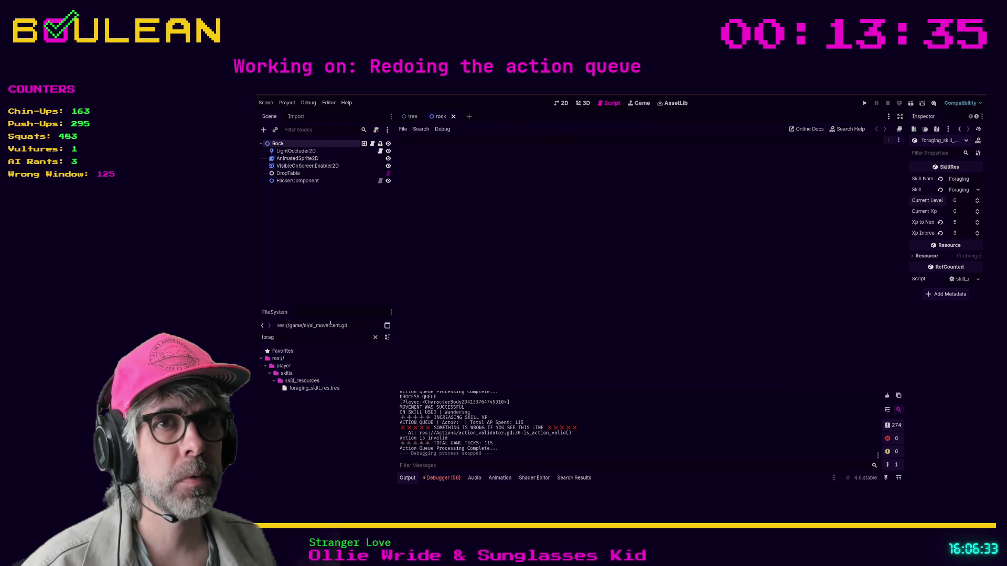
Step: Filter FileSystem to open player.gd, then filter for 'action' and open action.gd
key(ctrl+a)
text(player)
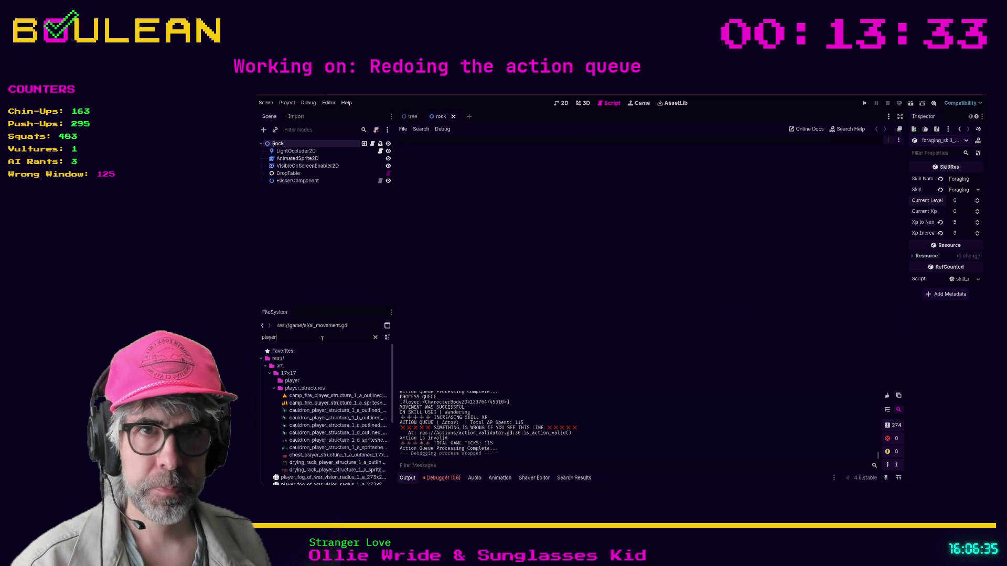
scroll(334, 373, down, 5)
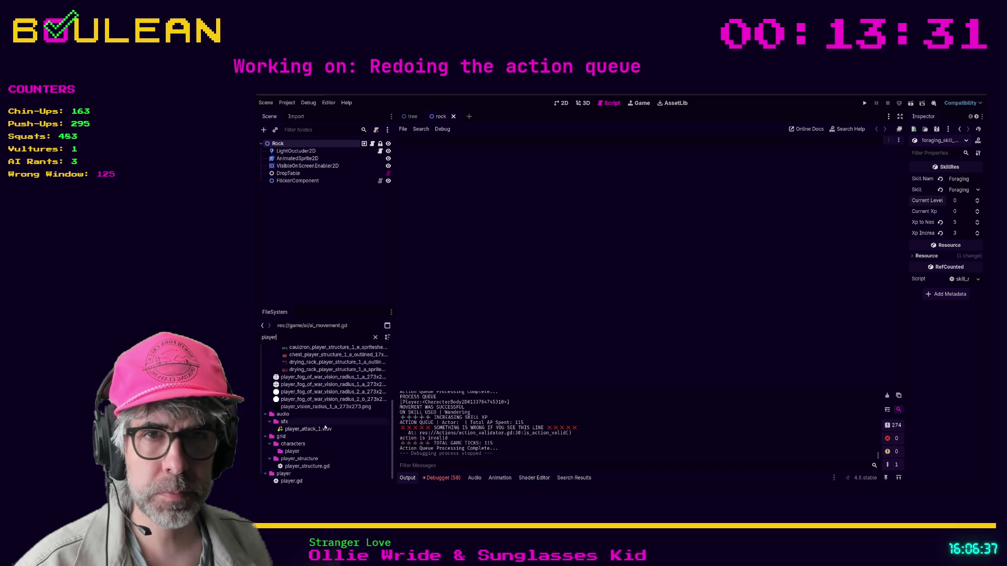
double_click(294, 482)
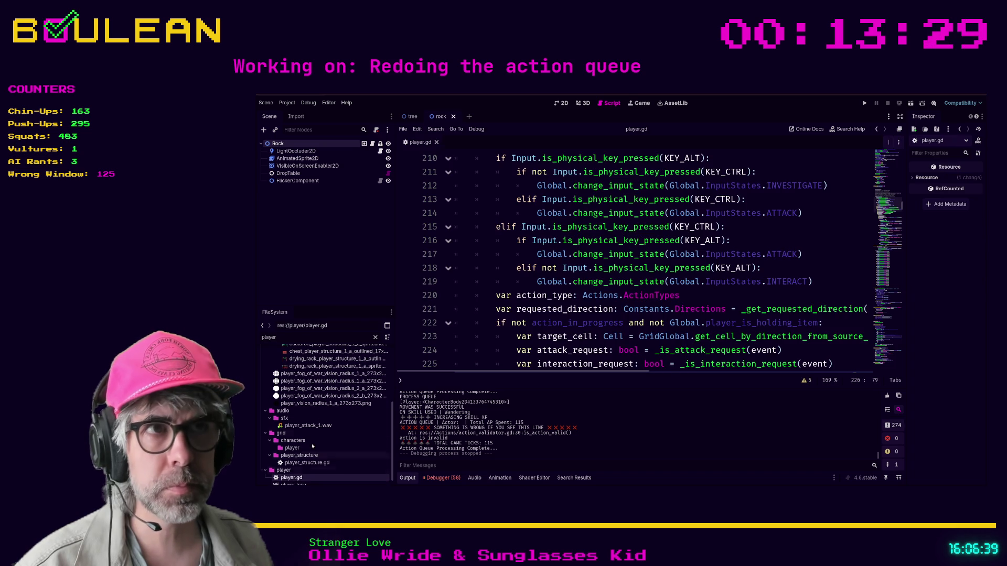
scroll(320, 381, up, 3)
scroll(319, 380, up, 3)
double_click(316, 338)
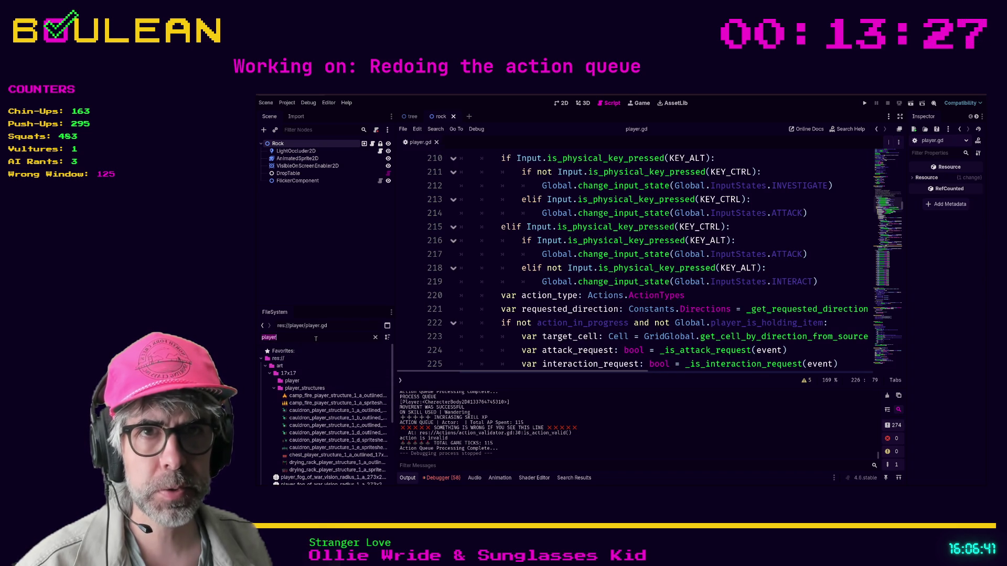
text(action)
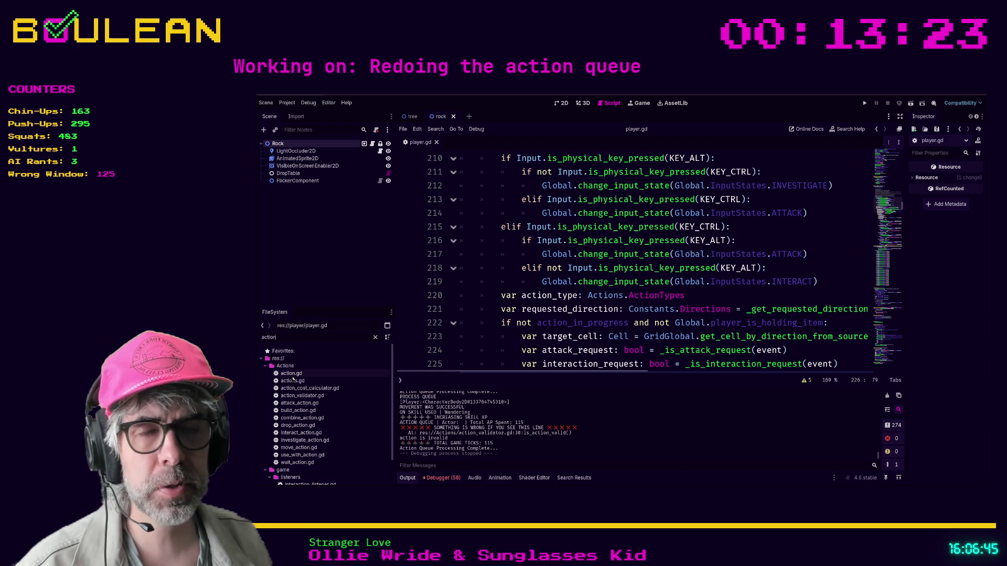
double_click(293, 376)
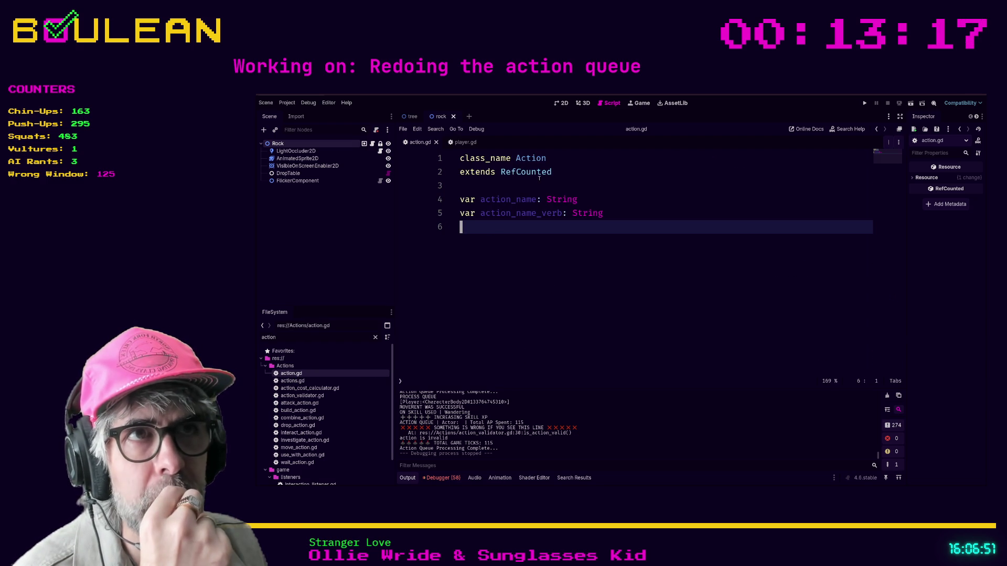
Step: Open actions.gd, look over its ActionTypes enum, and briefly open action.gd
click(292, 380)
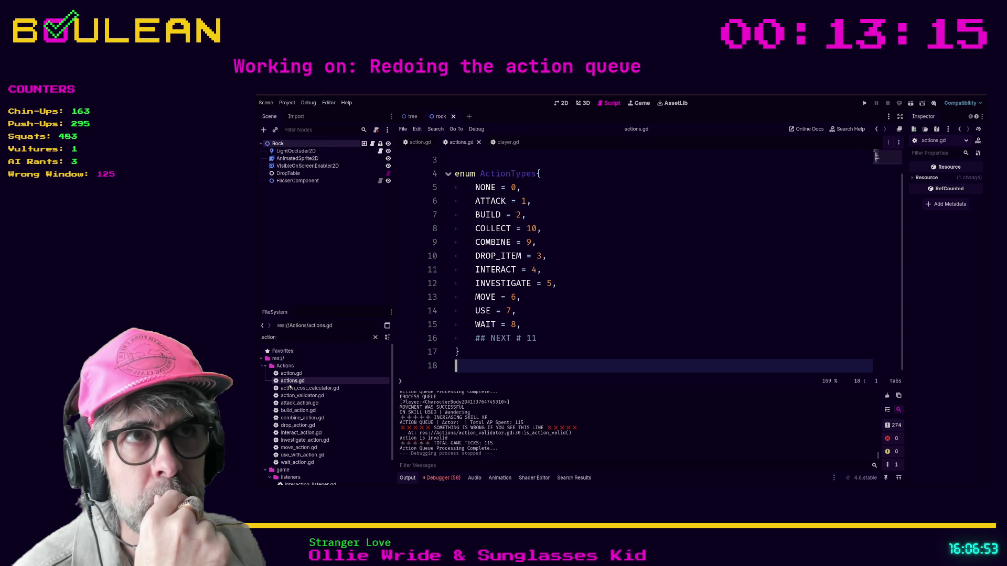
scroll(570, 290, up, 2)
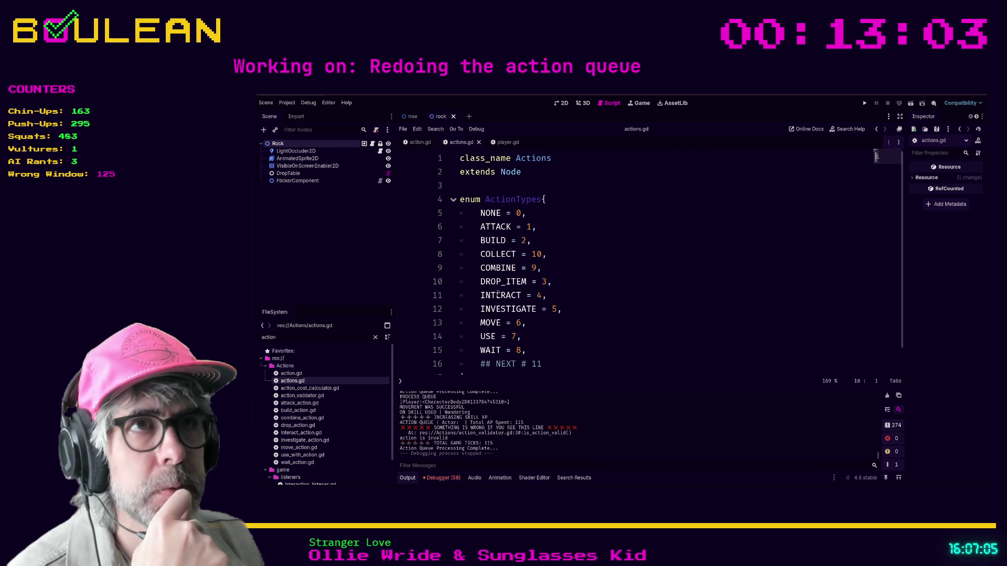
scroll(524, 315, down, 1)
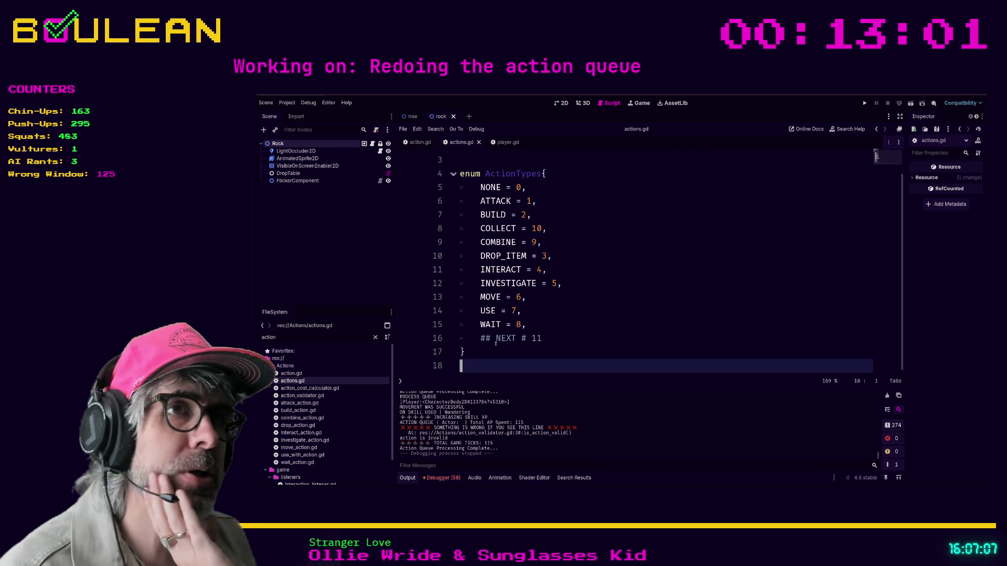
mouse_move(487, 350)
mouse_down()
mouse_move(472, 226)
mouse_move(441, 187)
mouse_up()
click(536, 213)
click(506, 351)
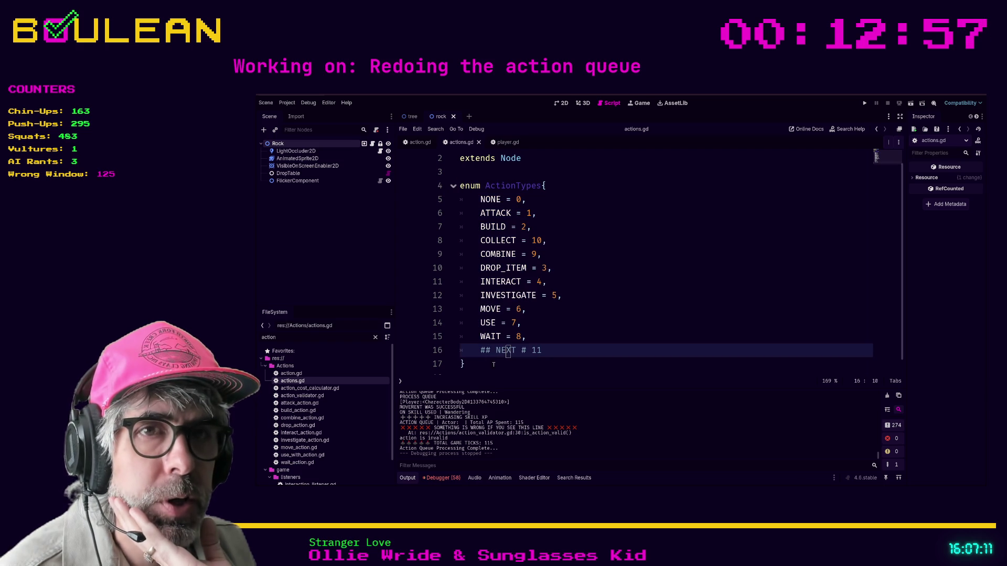
click(295, 373)
double_click(295, 373)
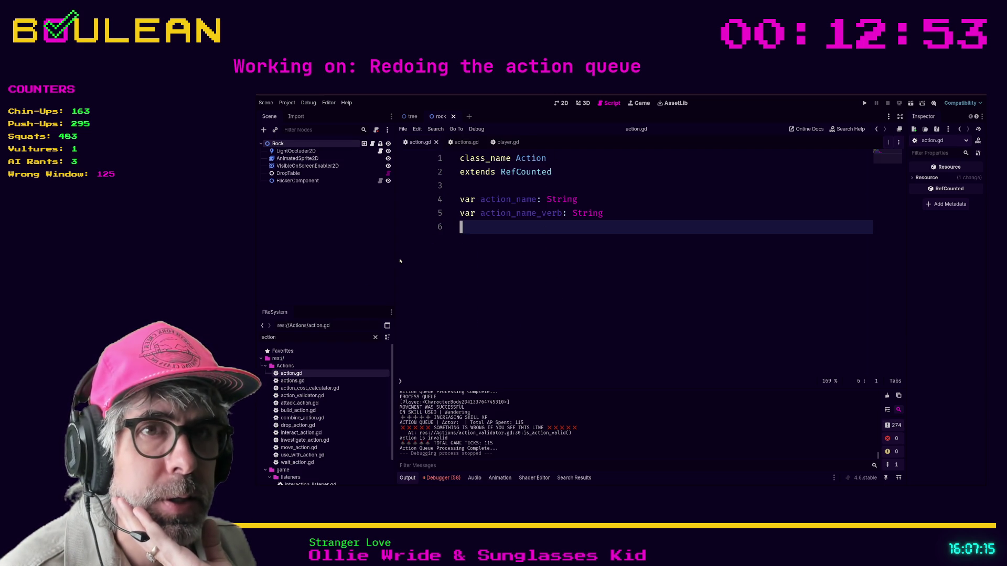
Step: Return to actions.gd and select the whole ActionTypes enum block, NONE through WAIT
double_click(292, 381)
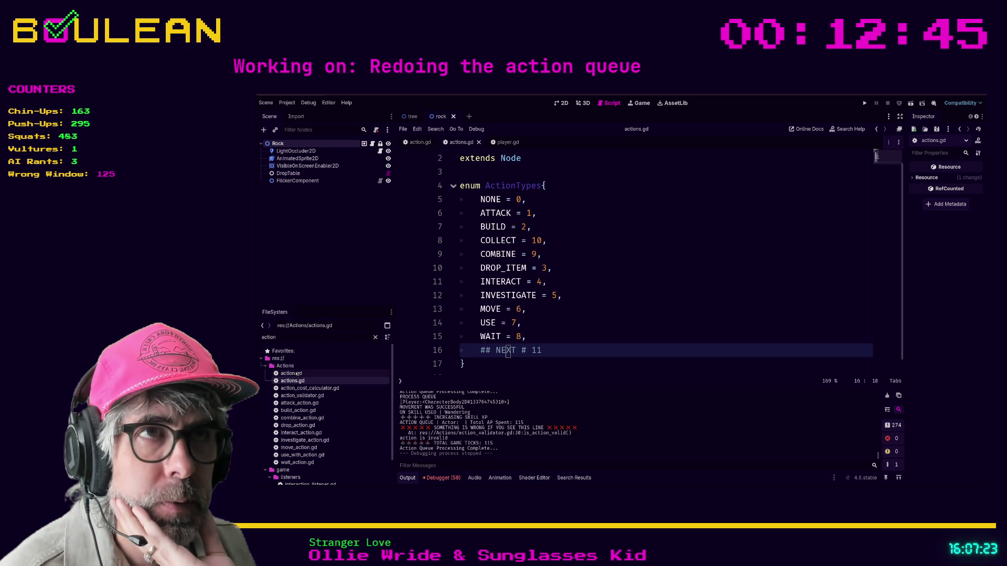
scroll(548, 313, up, 1)
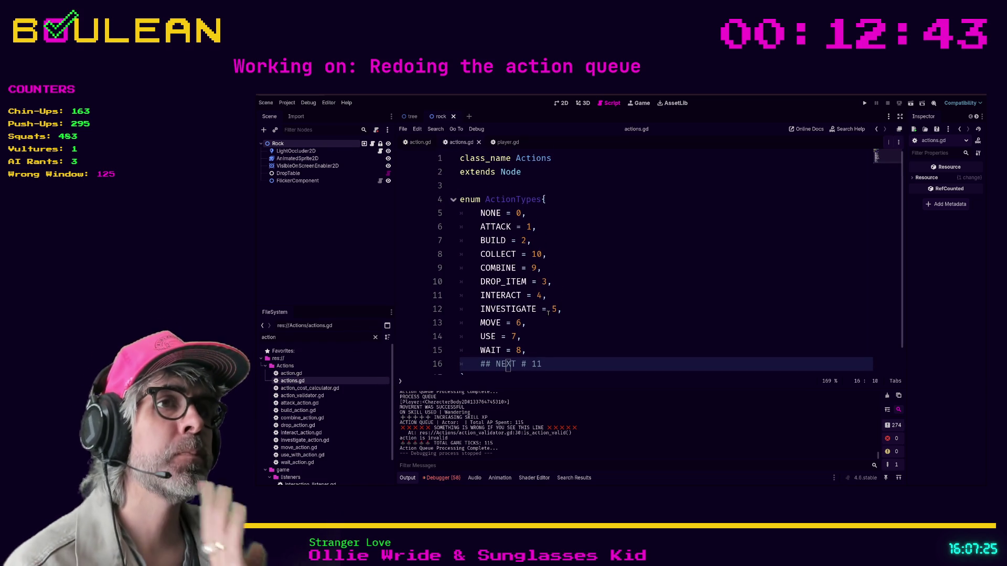
key(Down)
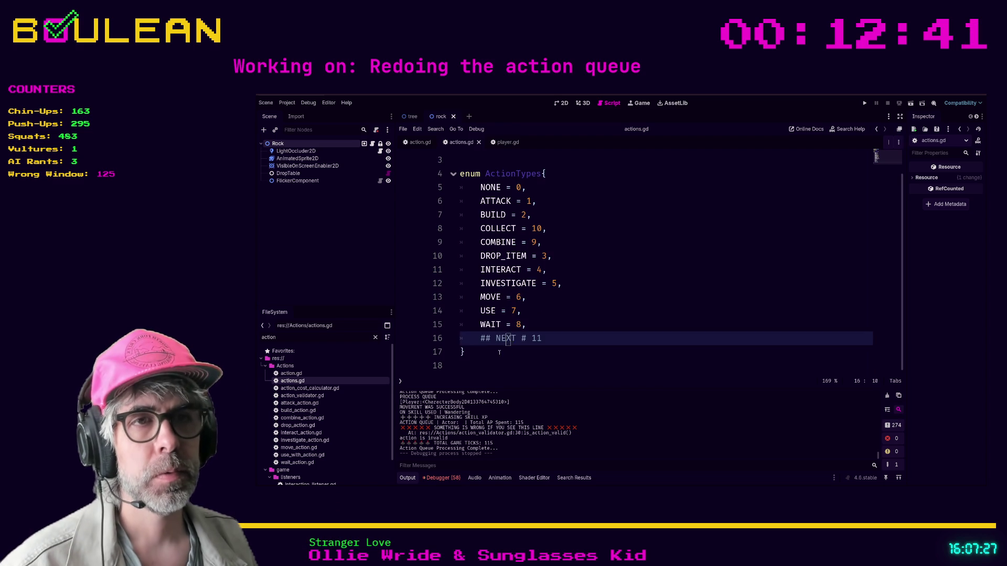
mouse_move(467, 364)
mouse_down()
mouse_move(472, 200)
mouse_move(454, 183)
mouse_up()
key(ctrl+c)
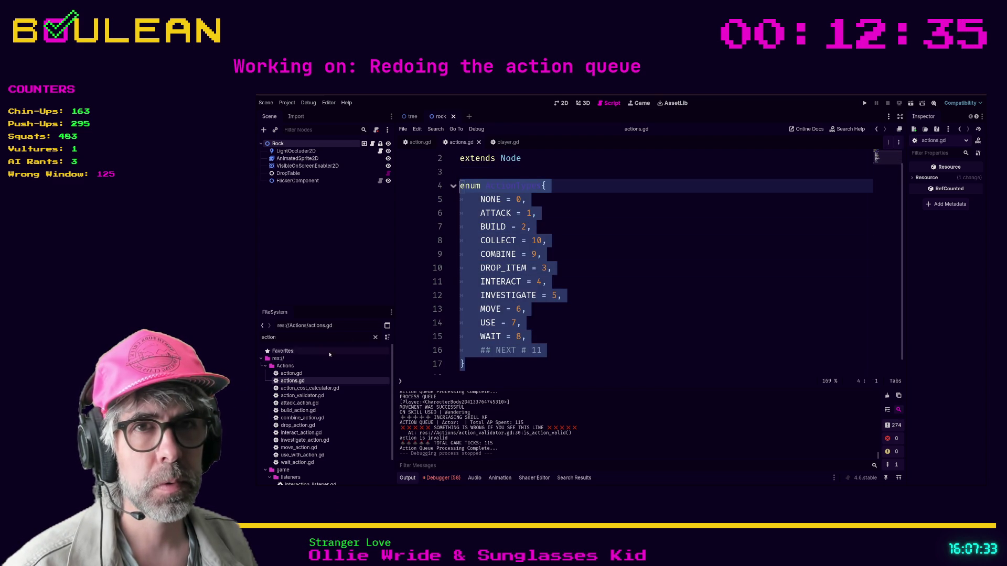
click(292, 374)
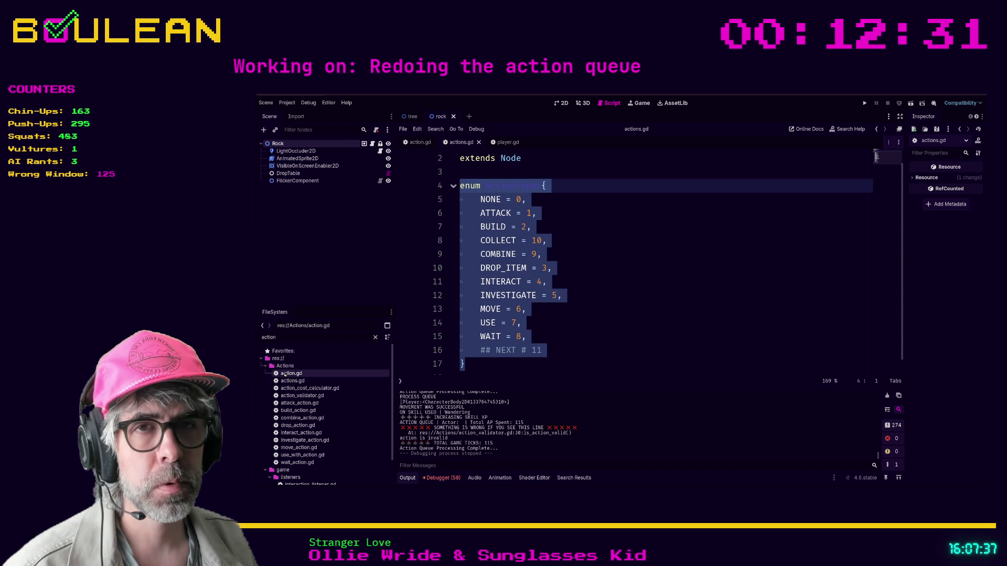
Step: Paste the ActionTypes enum below line 3 of action.gd and save it
double_click(285, 374)
key(Up)
key(Up)
key(Up)
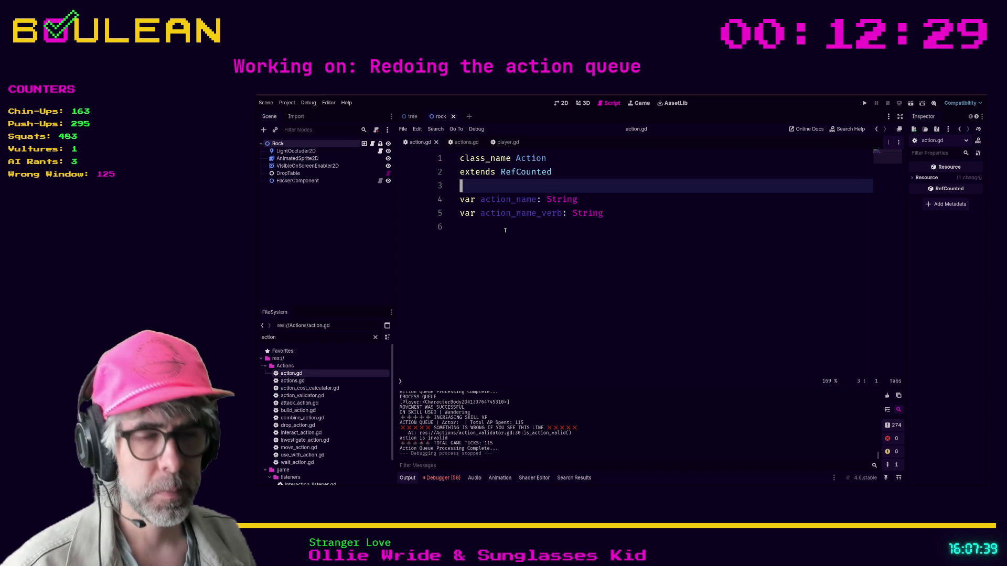
key(Return)
key(ctrl+v)
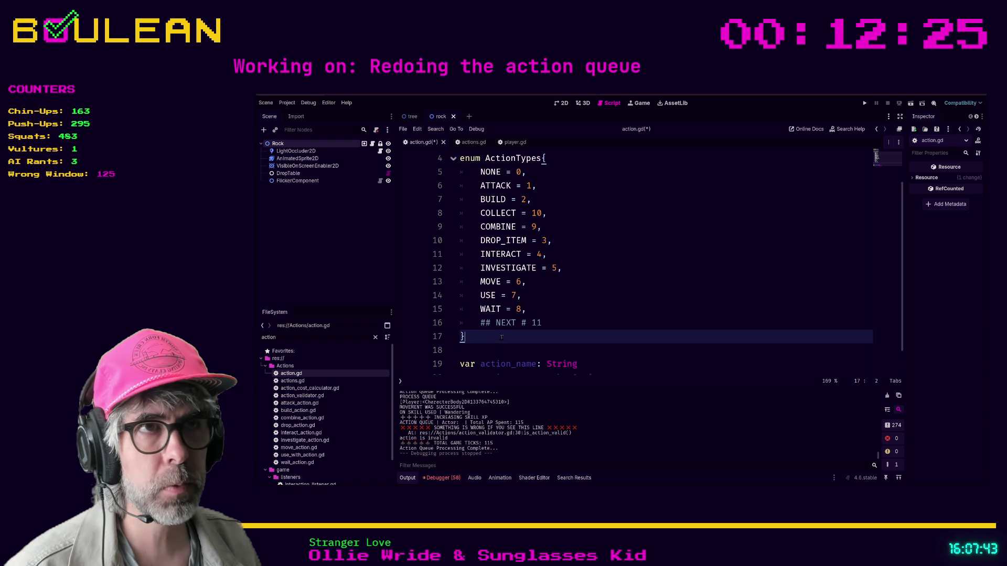
key(ctrl+s)
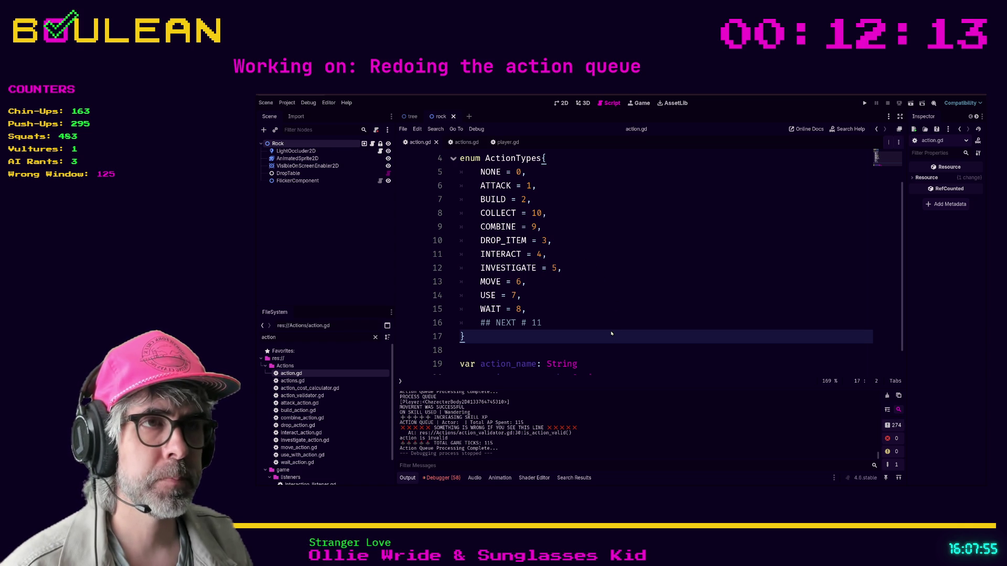
Step: Search the project for Actions.ActionTypes (61 matches in 7 files) and switch to Replace in Files
key(ctrl+shift+f)
key(Return)
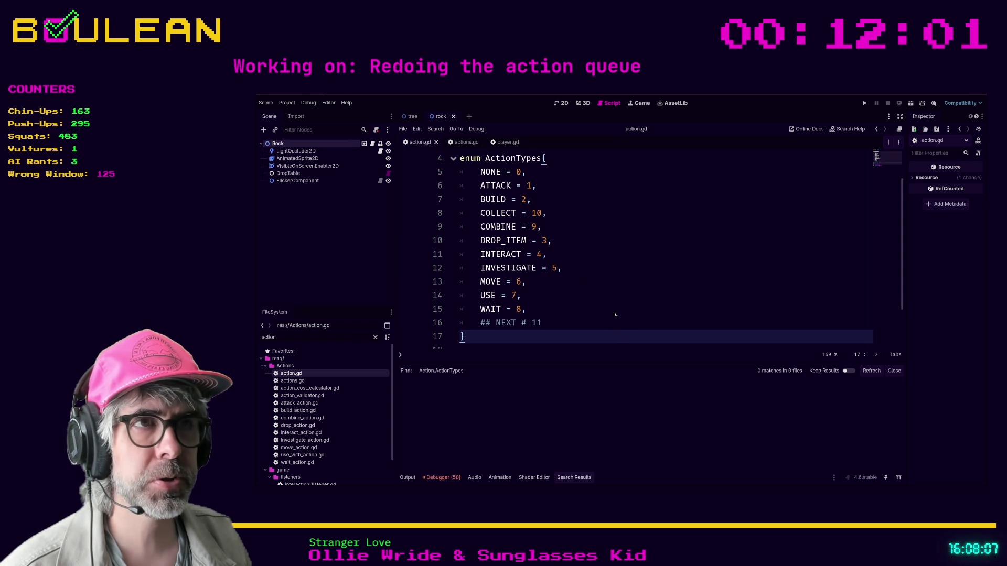
key(Return)
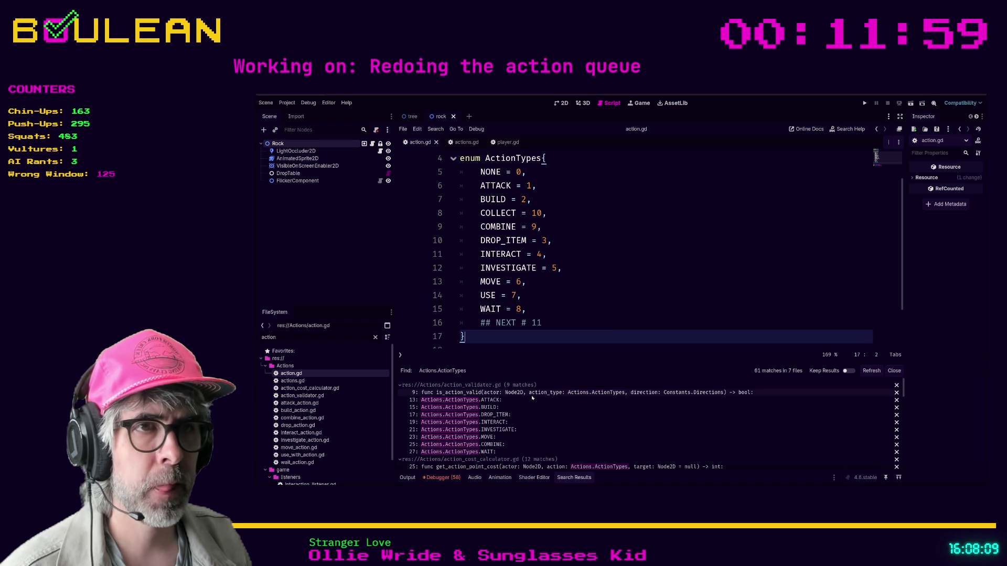
scroll(583, 415, down, 1)
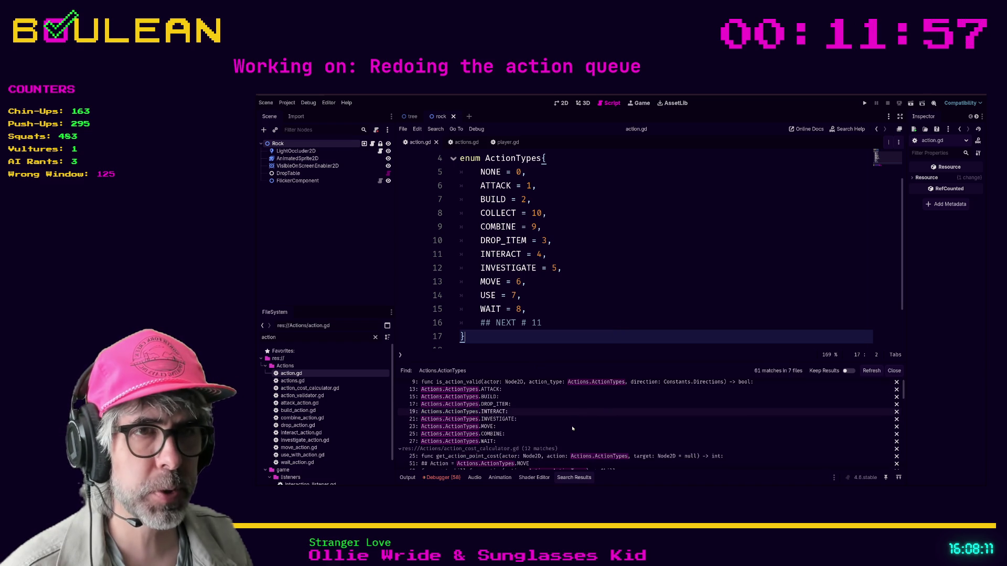
scroll(556, 408, down, 4)
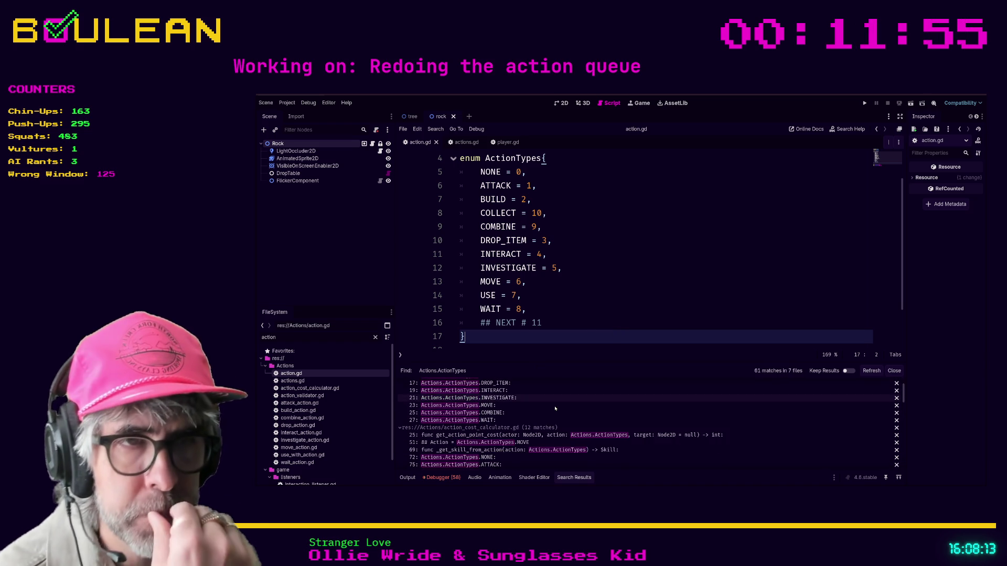
scroll(555, 408, down, 5)
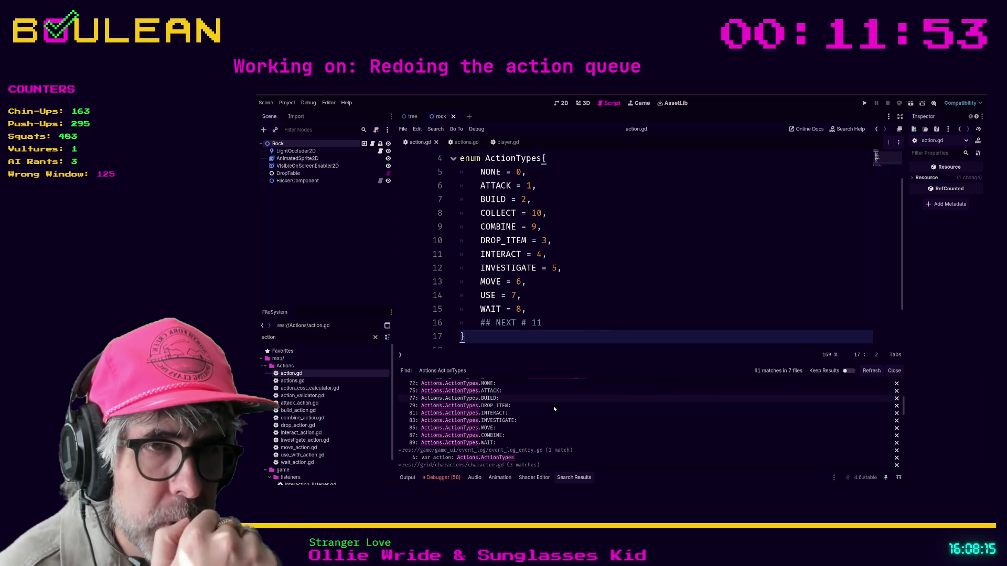
scroll(554, 409, down, 3)
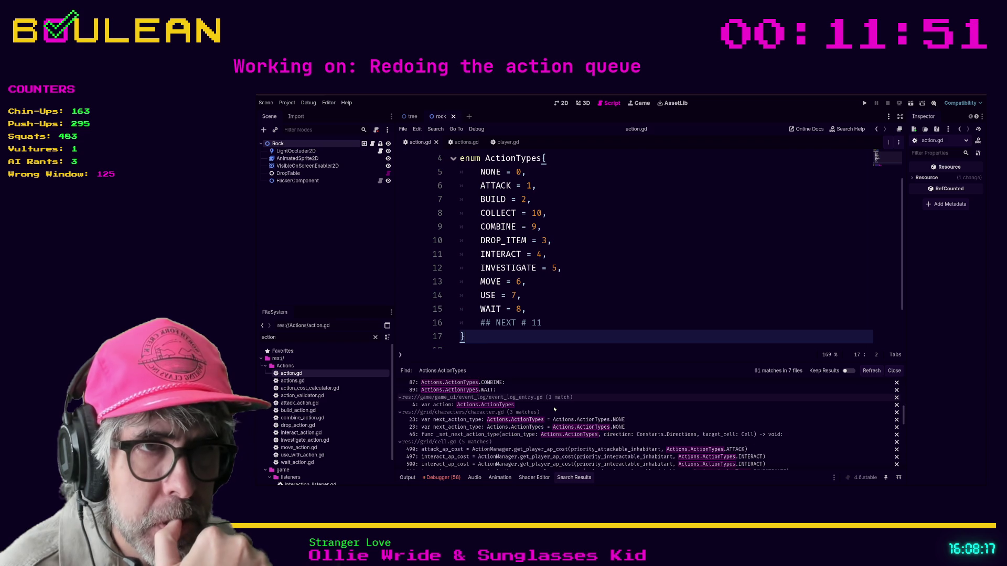
scroll(554, 409, down, 5)
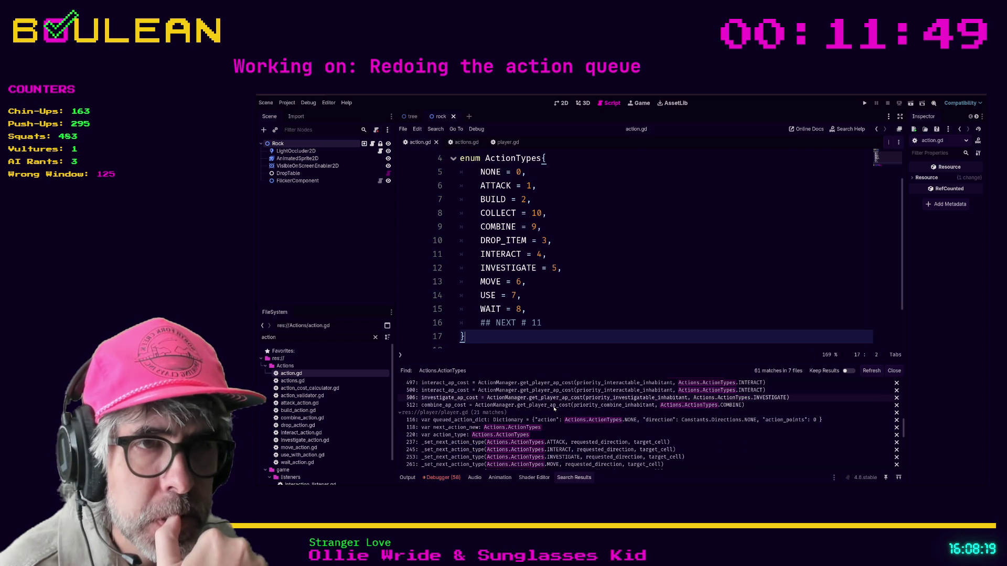
click(618, 312)
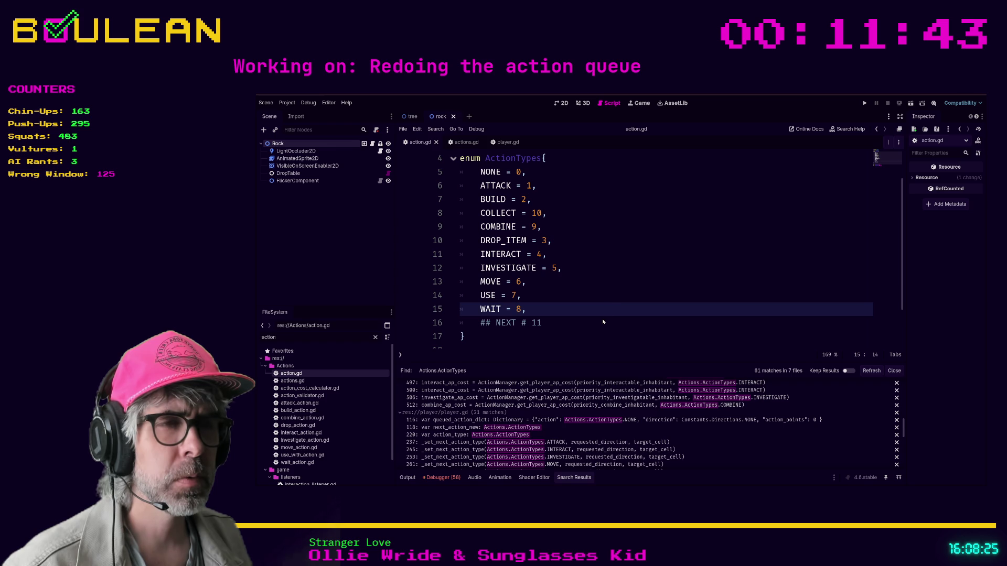
key(ctrl+shift+r)
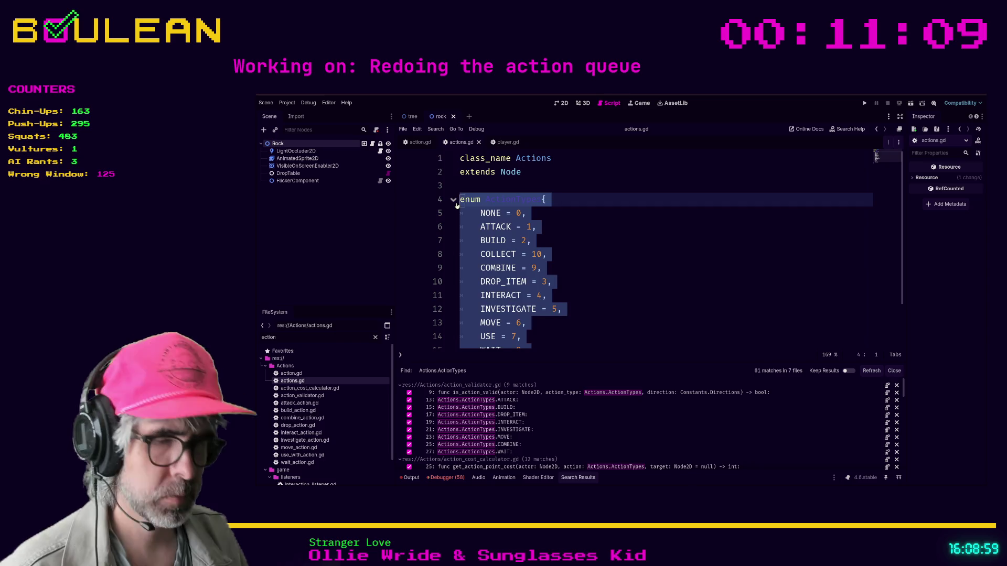
Step: Save actions.gd with the enum commented, comment out class_name Actions, and run the game
click(616, 225)
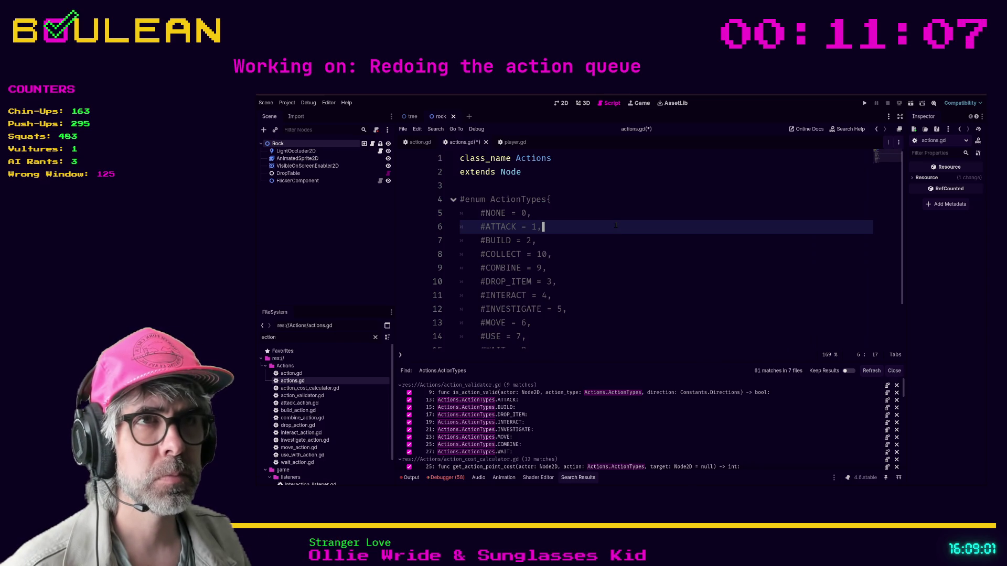
click(601, 284)
key(ctrl+s)
click(529, 158)
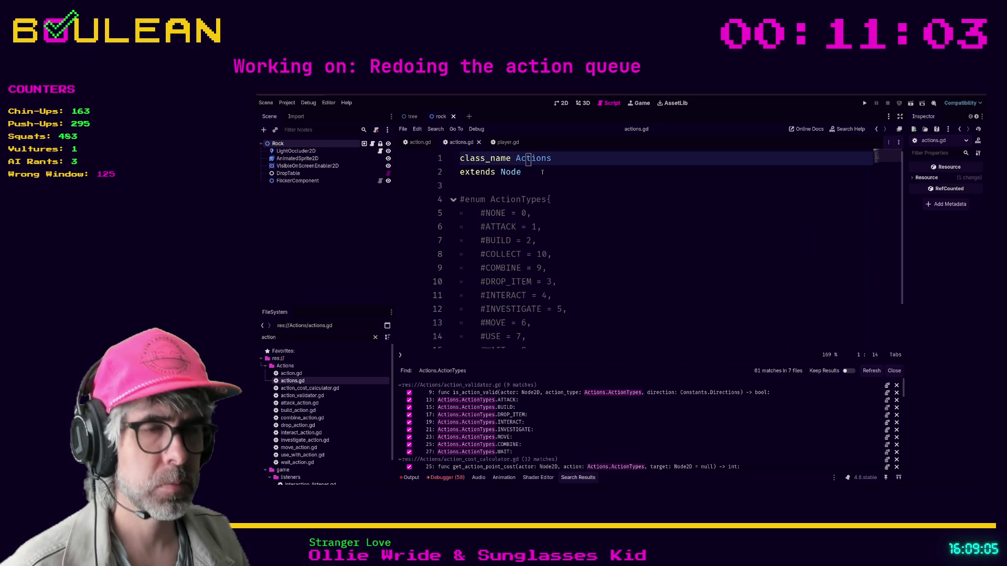
key(ctrl+k)
click(540, 240)
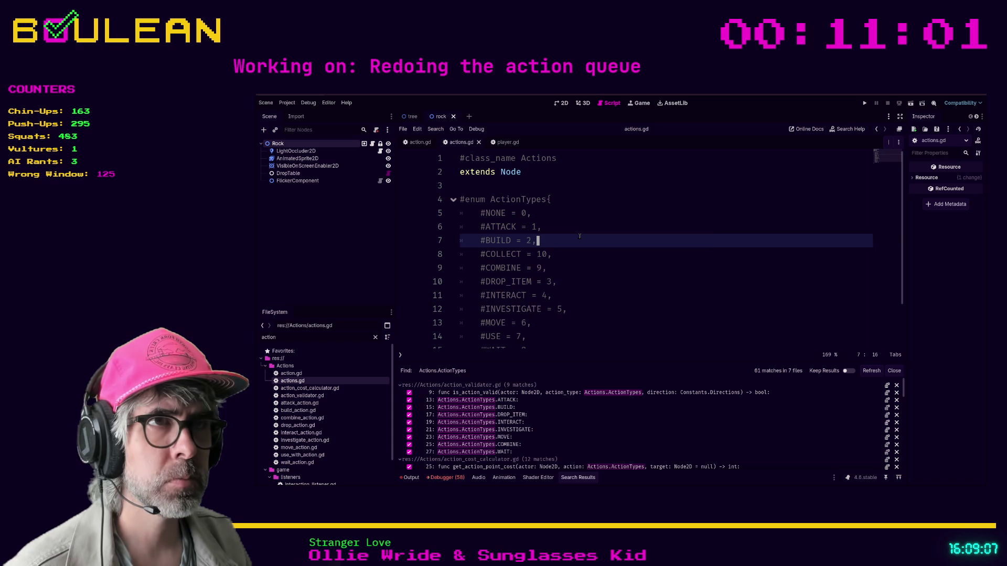
key(F5)
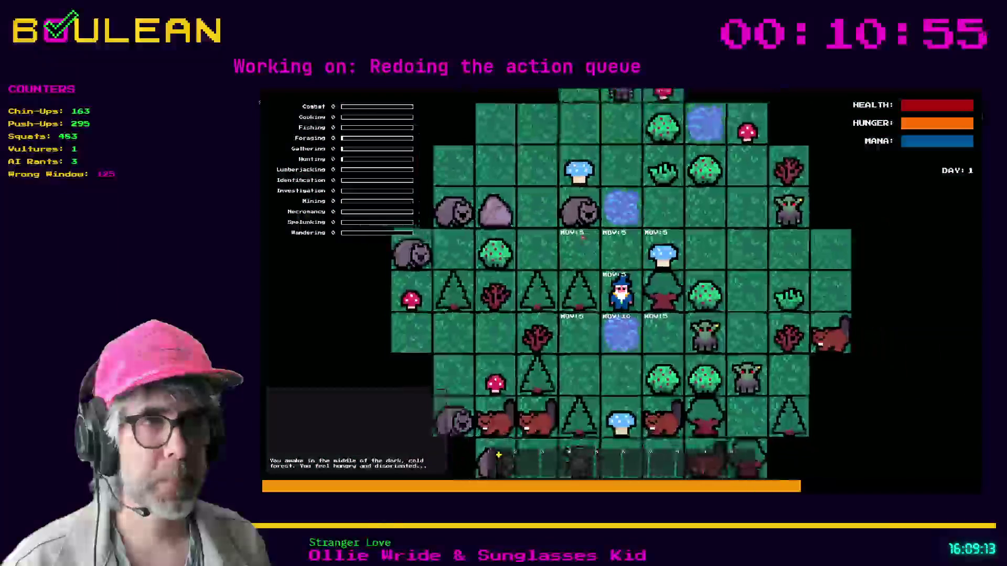
Step: Forage the Blue Mushroom, attack the Wombat, and harvest berries from the Berry Bush
key(Up)
key(Right)
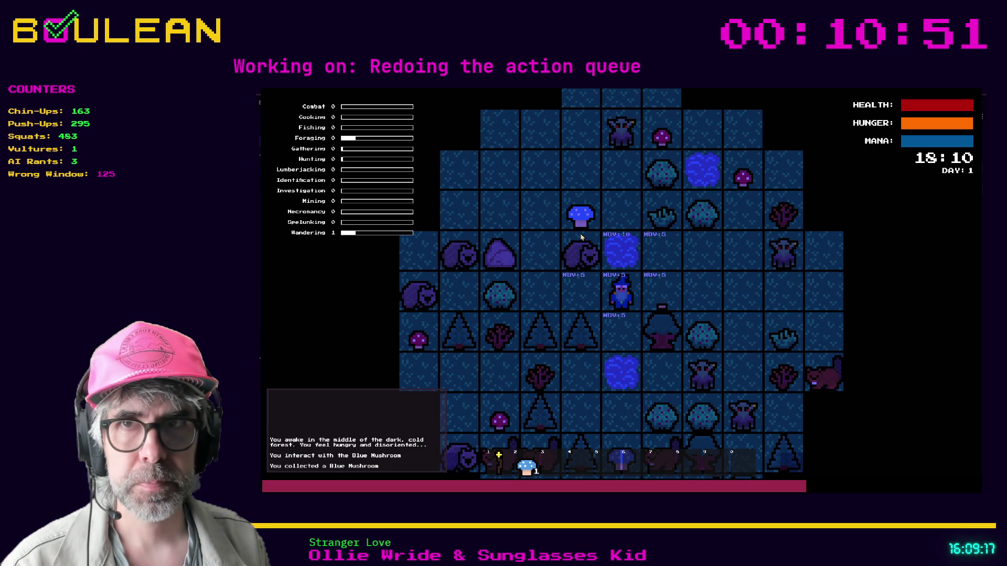
click(580, 237)
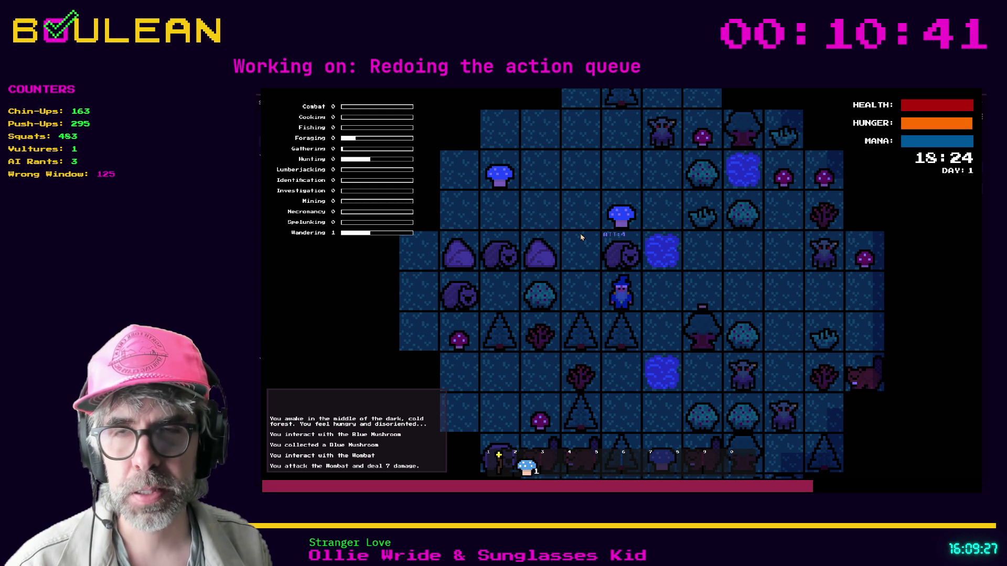
click(581, 237)
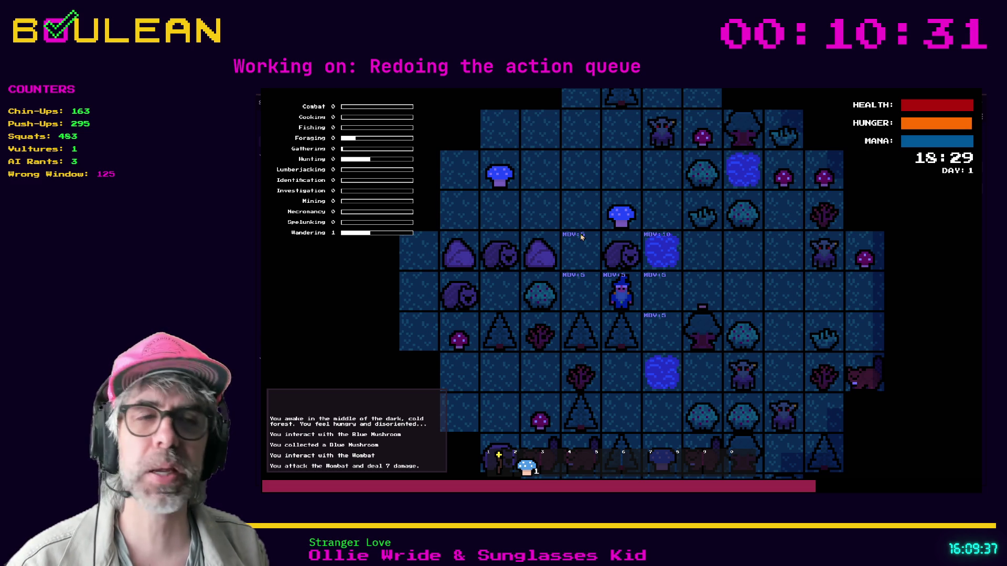
click(581, 237)
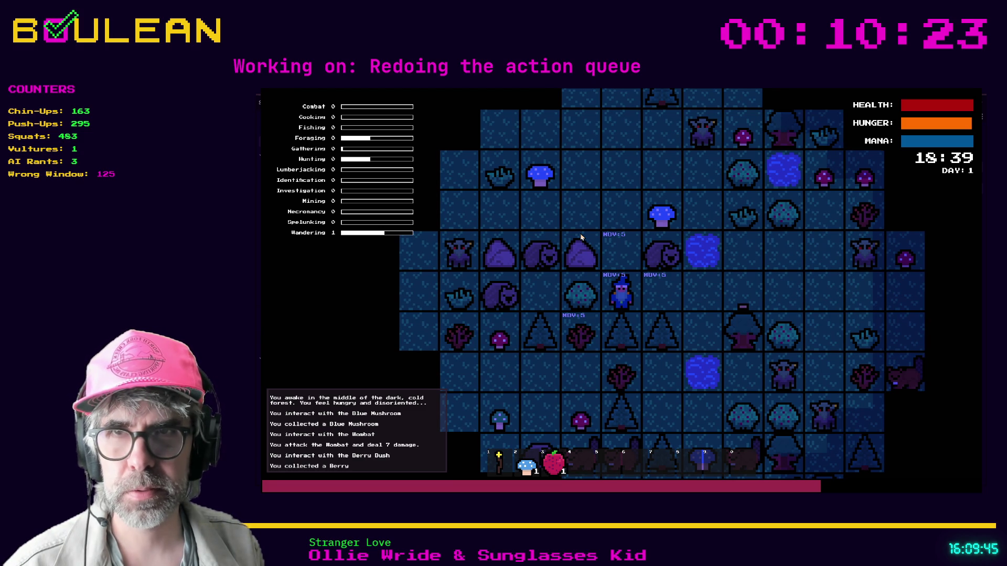
key(Left)
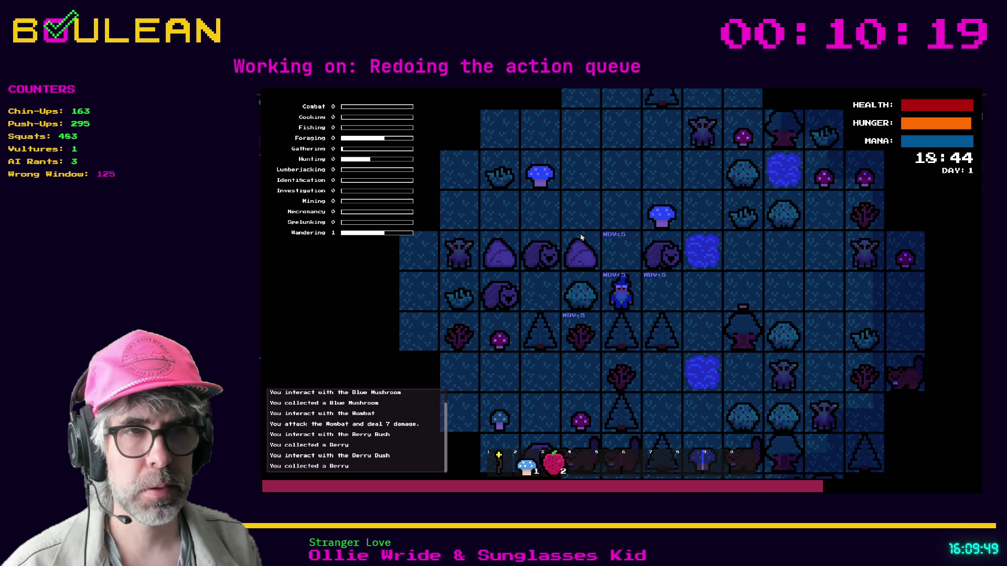
Step: Mine stone from the rock, pick up a Blue Mushroom, and kill the Goblin
key(Up)
key(Left)
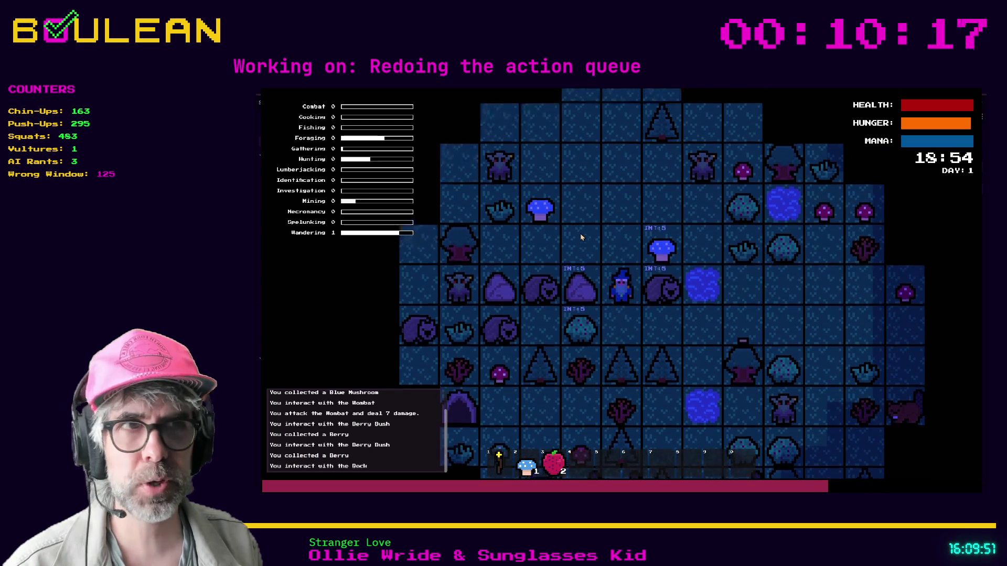
key(Up)
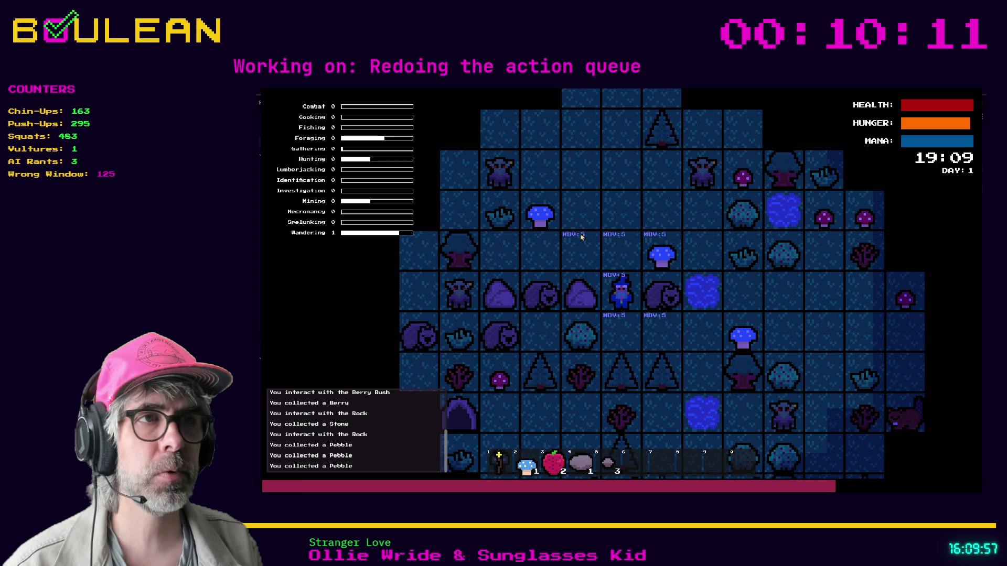
key(Up)
key(Right)
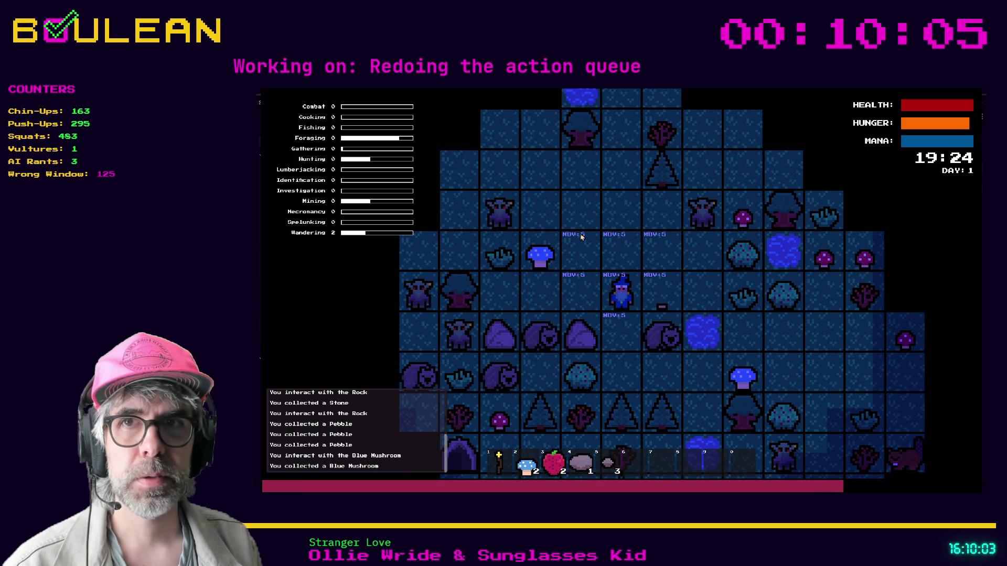
key(Up)
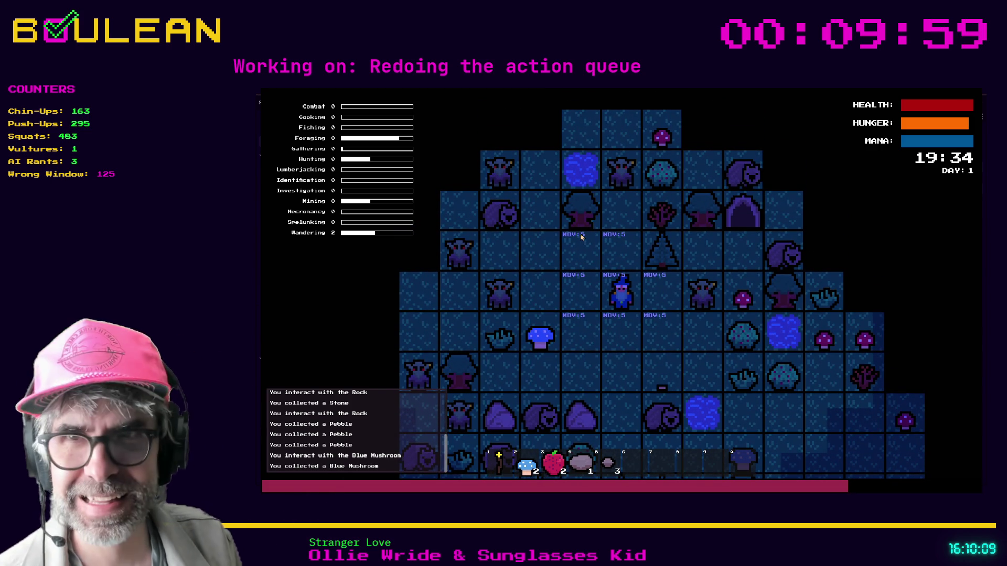
key(Right)
key(Right)
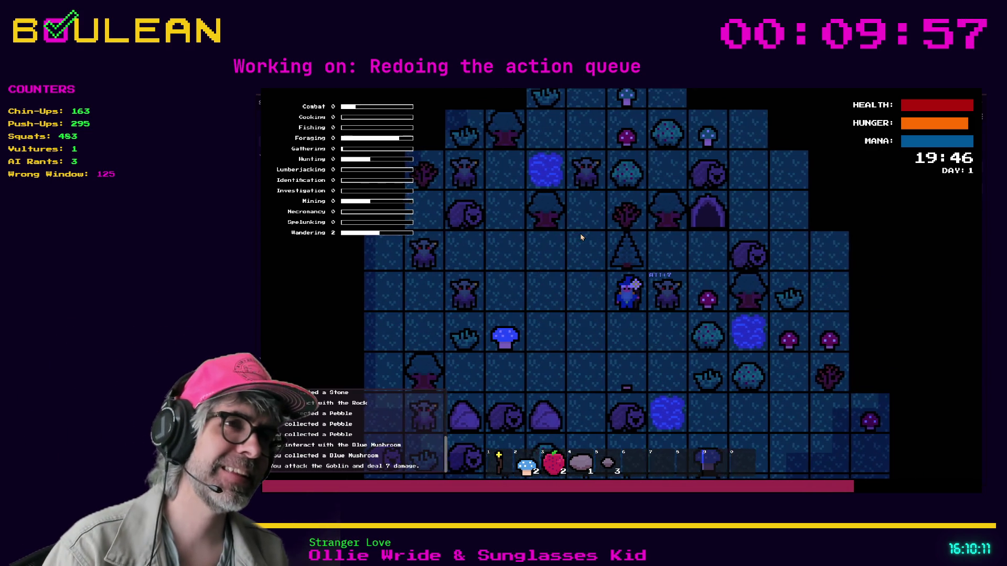
key(Right)
key(Right)
key(Right)
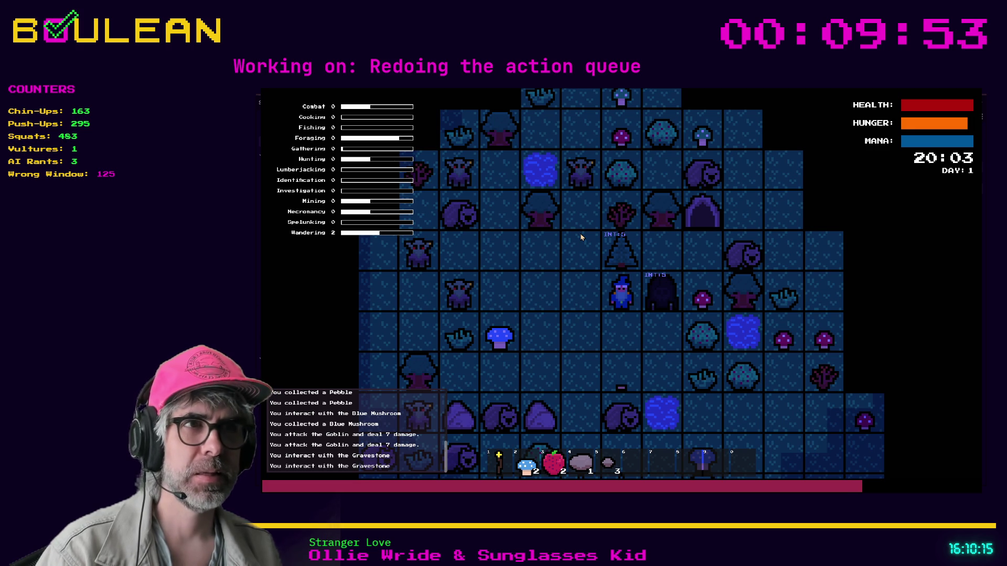
key(Right)
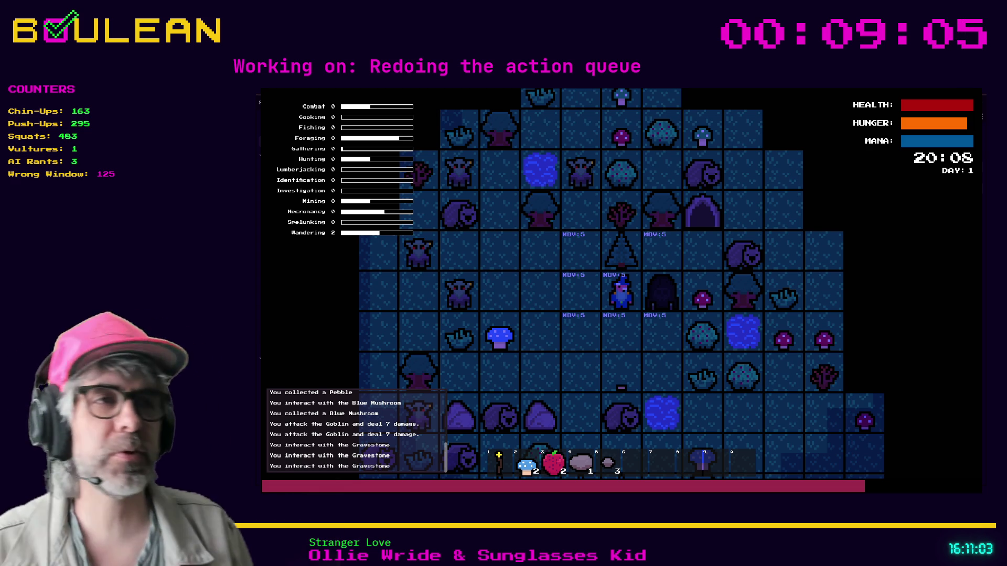
Step: Chop the Tree, stop the game, and select the commented enum on lines 4–15 of actions.gd
key(Left)
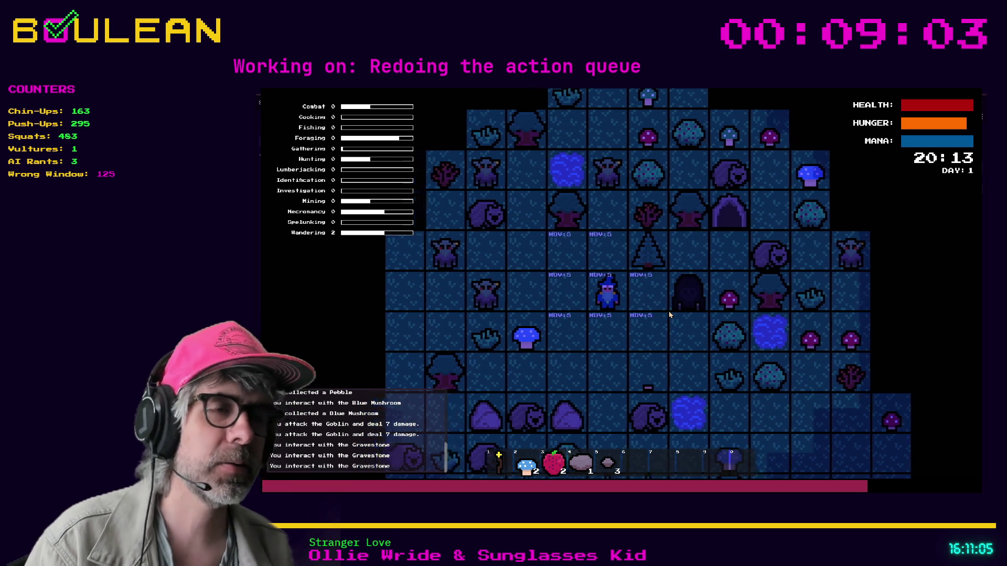
key(Up)
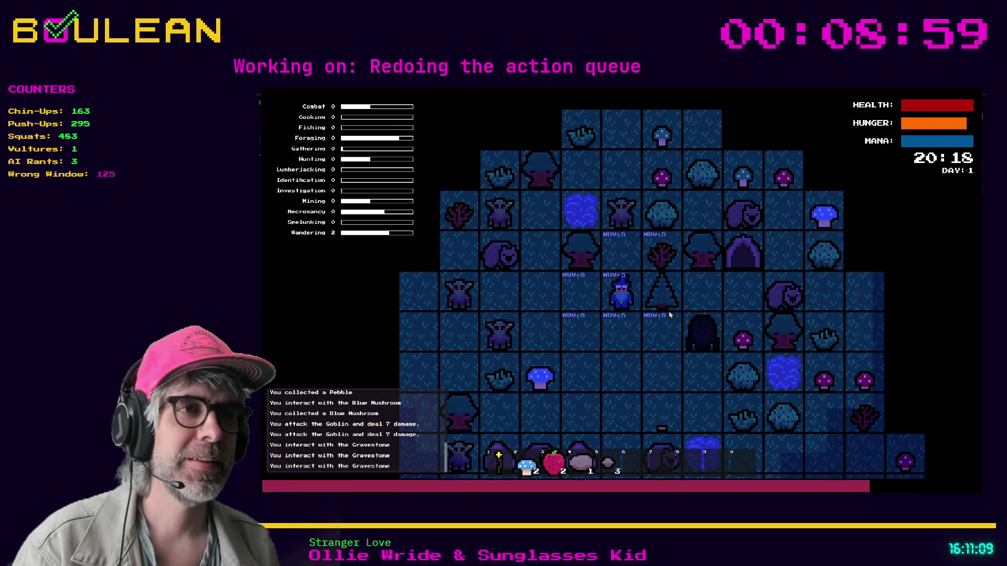
key(Right)
key(Right)
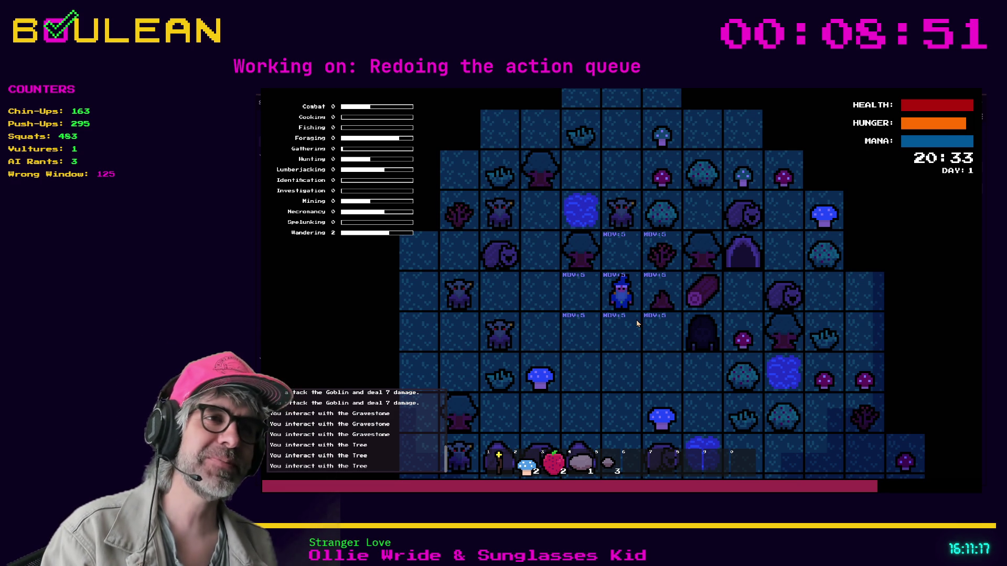
key(F8)
click(548, 351)
mouse_move(548, 354)
mouse_down()
mouse_move(498, 213)
mouse_move(487, 228)
mouse_up()
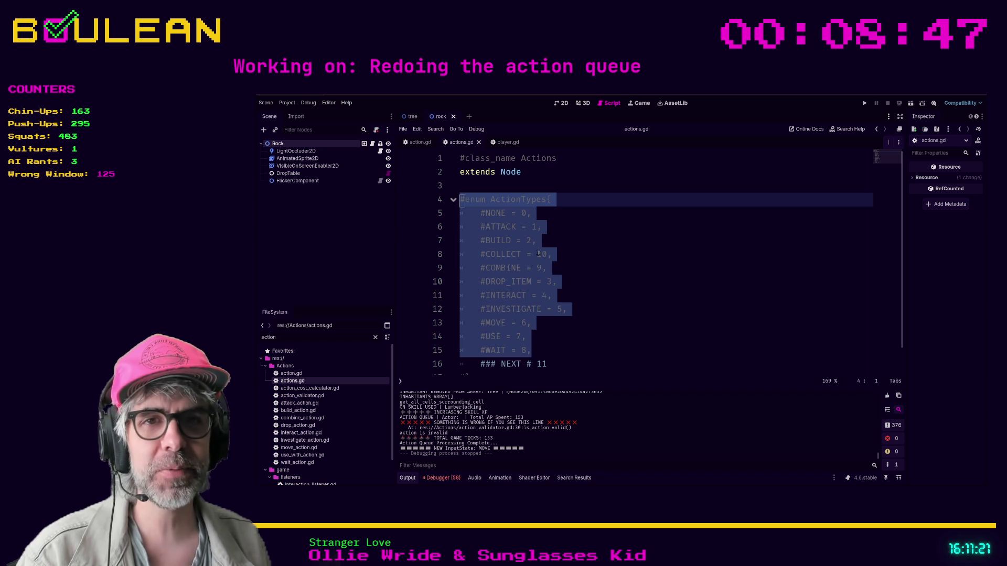
Step: Delete the old actions.gd script from the project and run the game with F5
scroll(593, 272, down, 1)
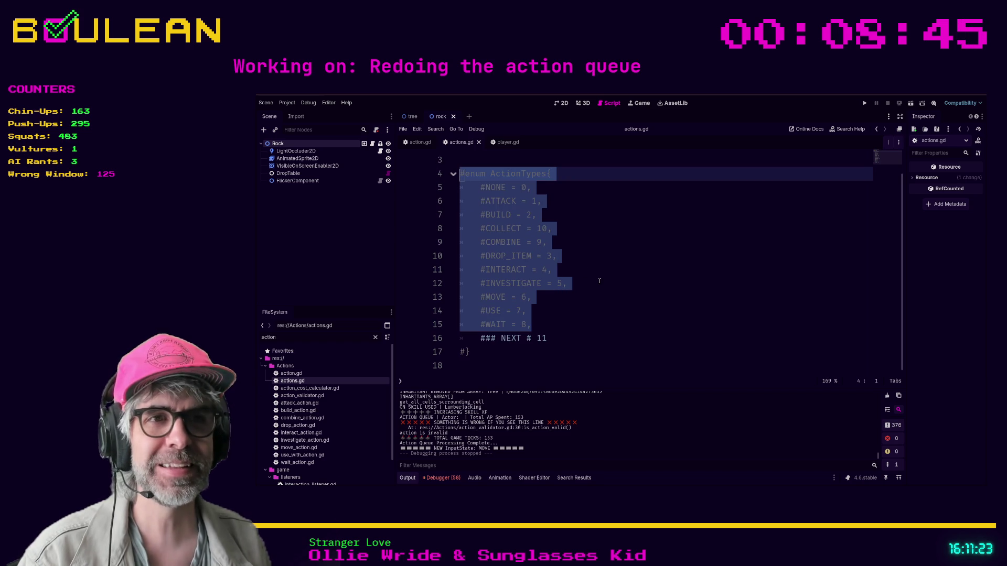
click(524, 353)
scroll(524, 364, up, 1)
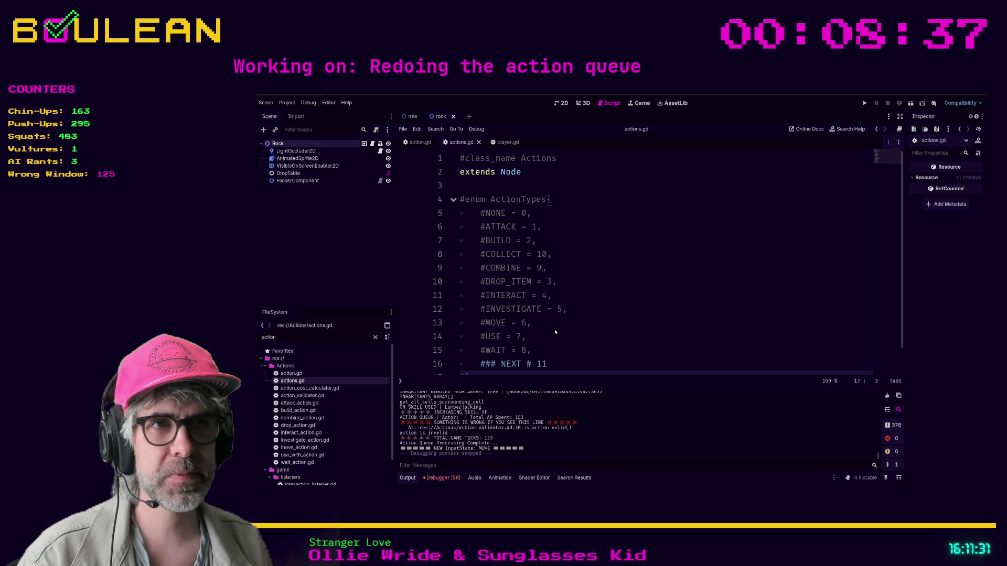
click(632, 281)
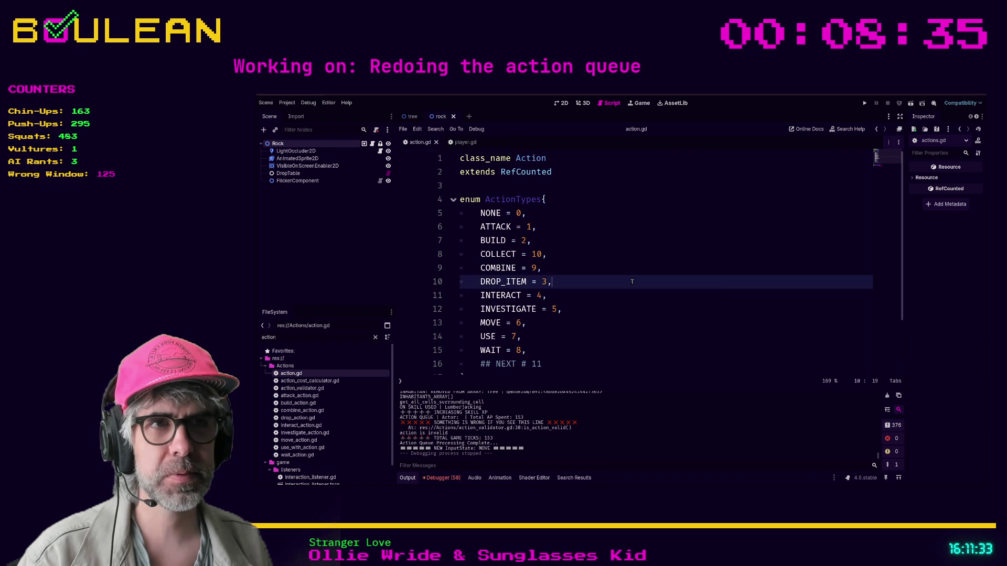
key(F5)
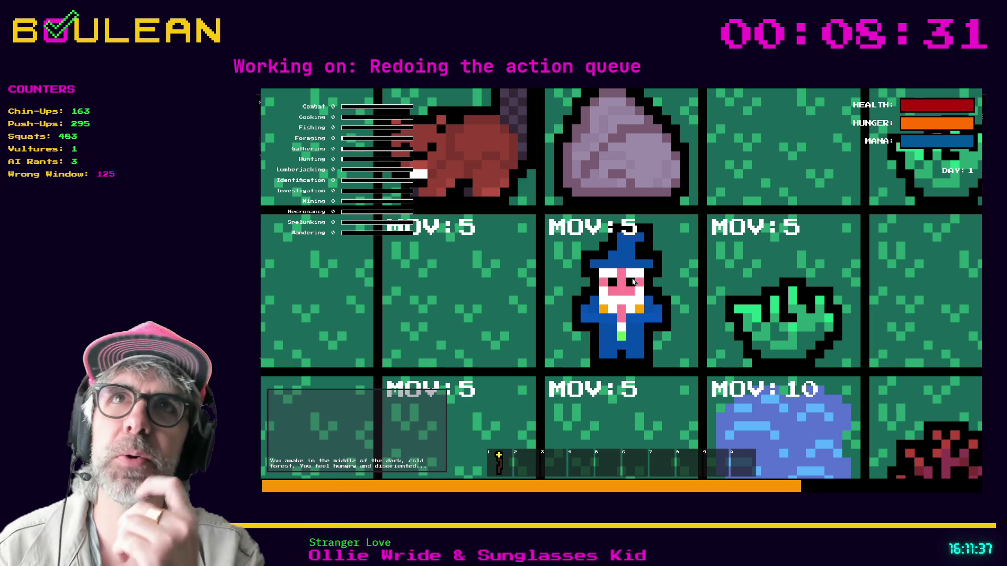
Step: Switch the wizard to interacting, gather the Grass Tuft, then attack the Beaver above
scroll(632, 281, down, 3)
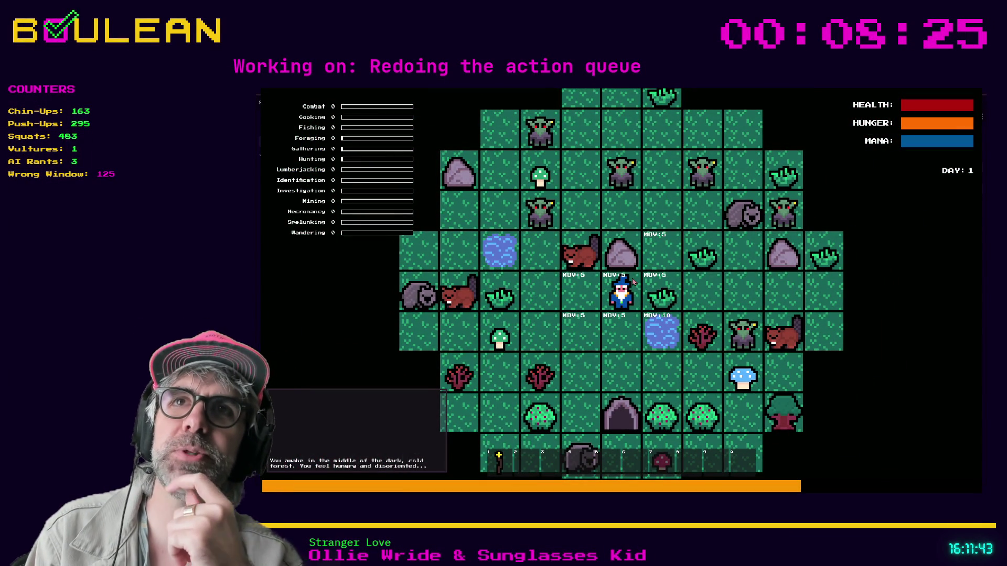
key(Tab)
key(Right)
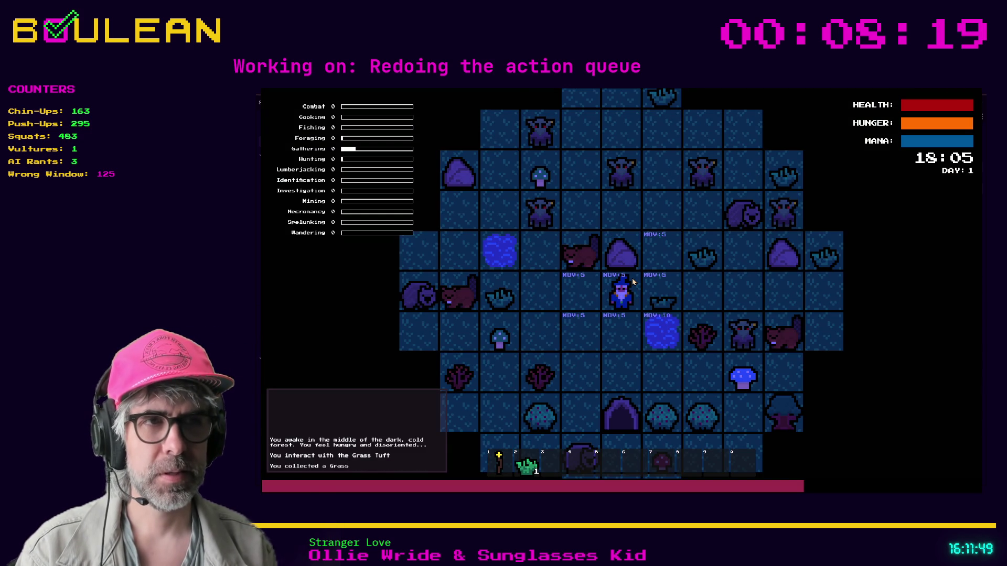
key(Left)
key(Up)
key(Up)
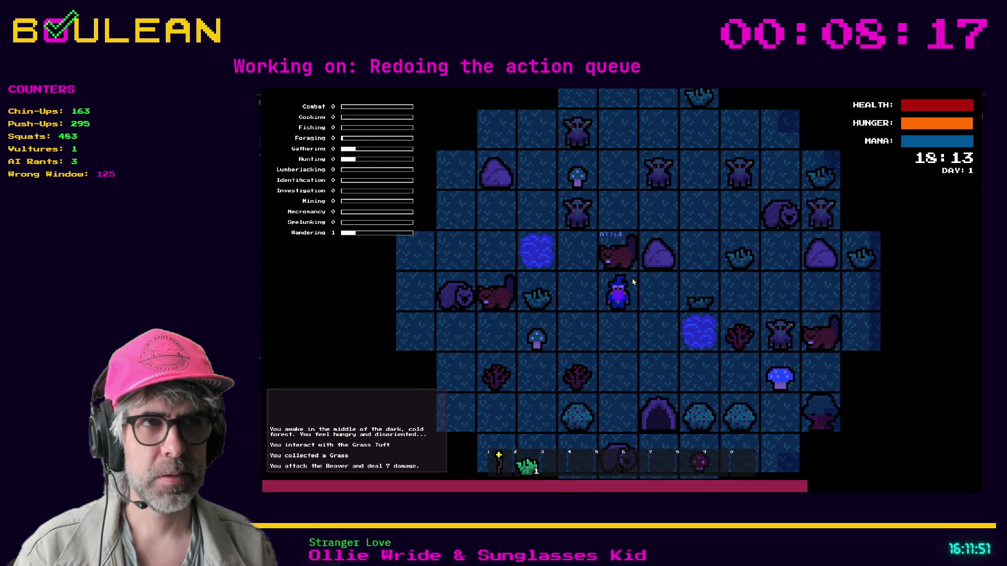
Step: Move the wizard down and left, interact with the sapling below, then stop the game
click(631, 278)
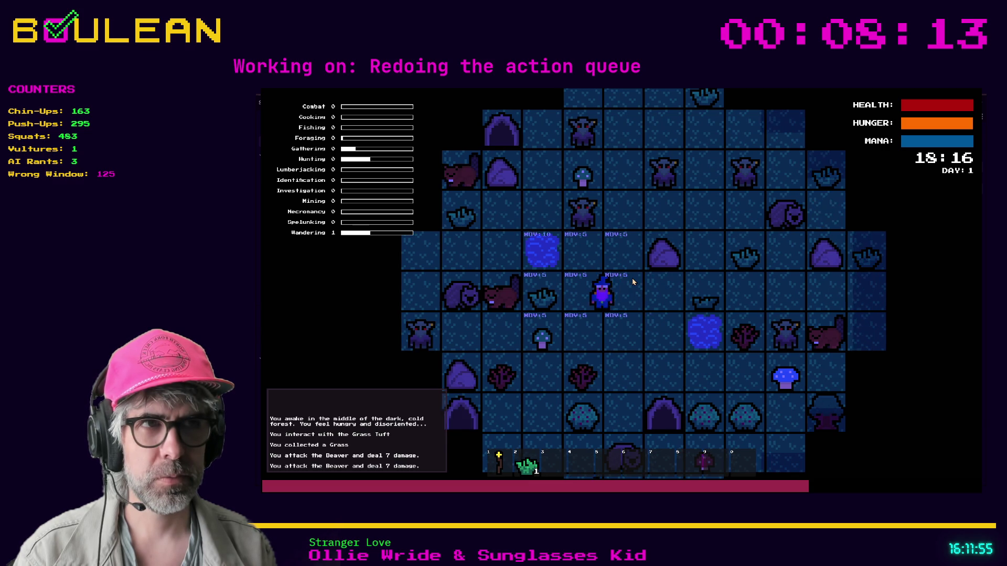
key(Down)
key(Left)
key(Left)
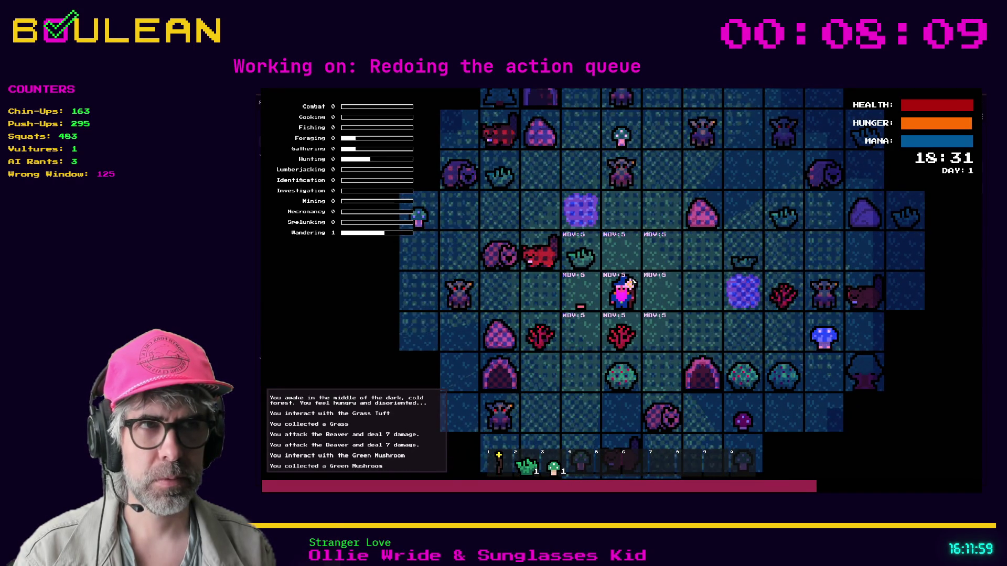
key(Down)
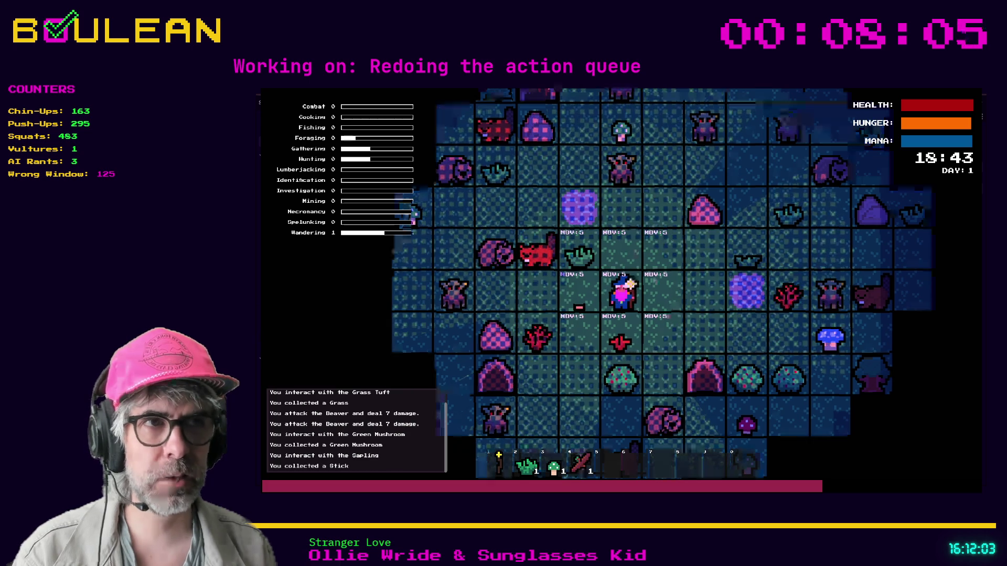
scroll(635, 283, up, 5)
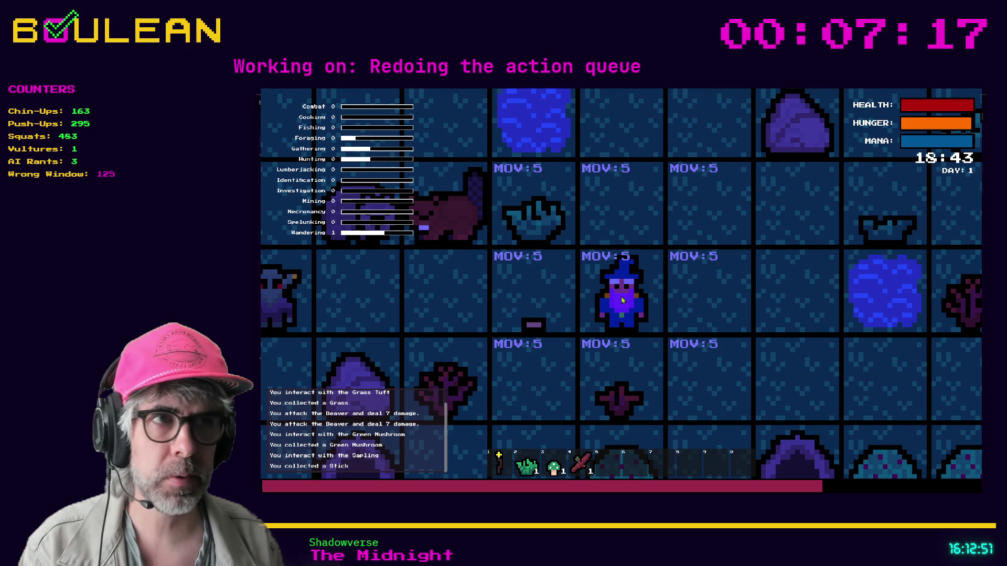
scroll(644, 302, down, 2)
key(F8)
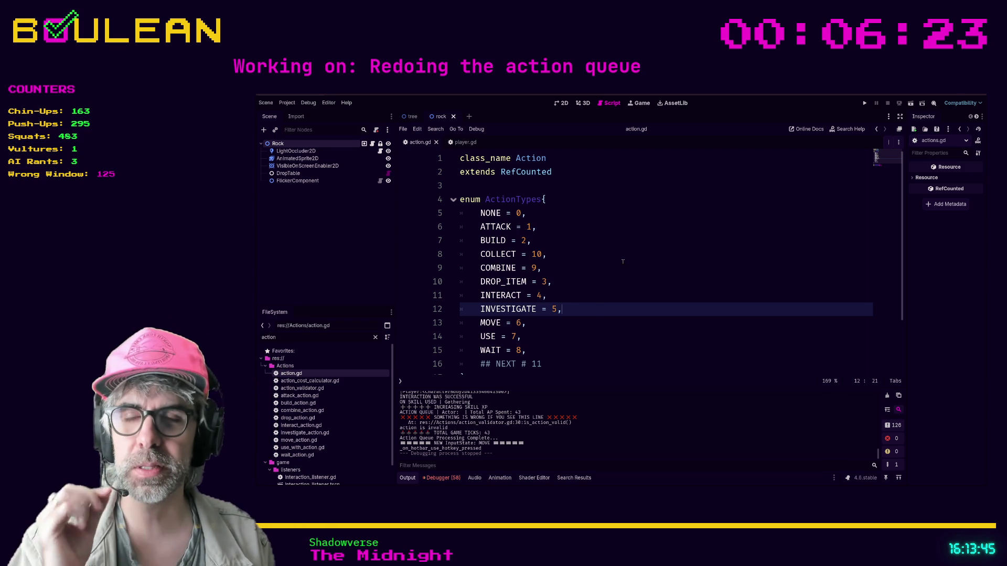
Step: Check the INVESTIGATE and NEXT # 11 enum lines in action.gd, then switch to Discord
key(Down)
key(Down)
key(Down)
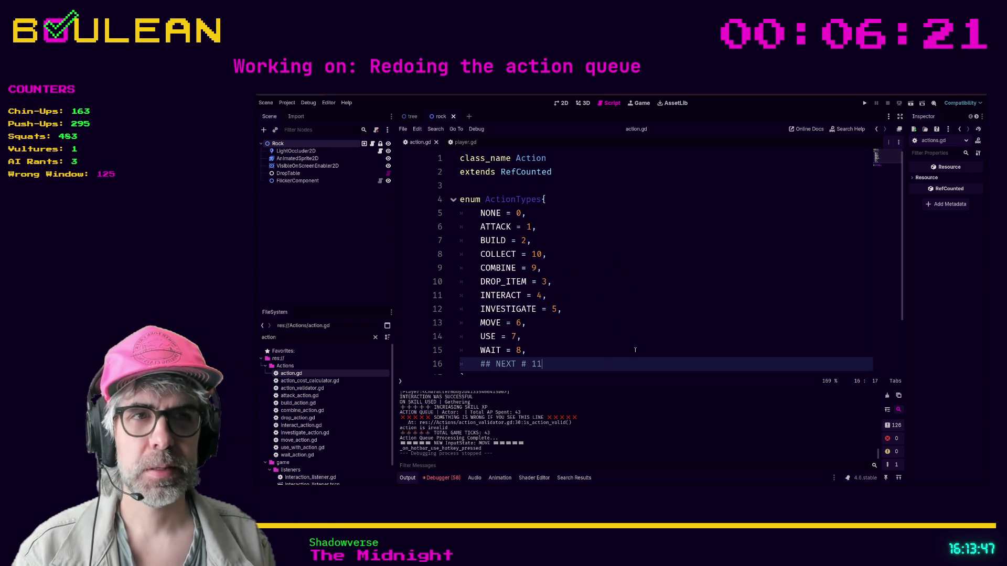
click(677, 309)
scroll(678, 306, down, 1)
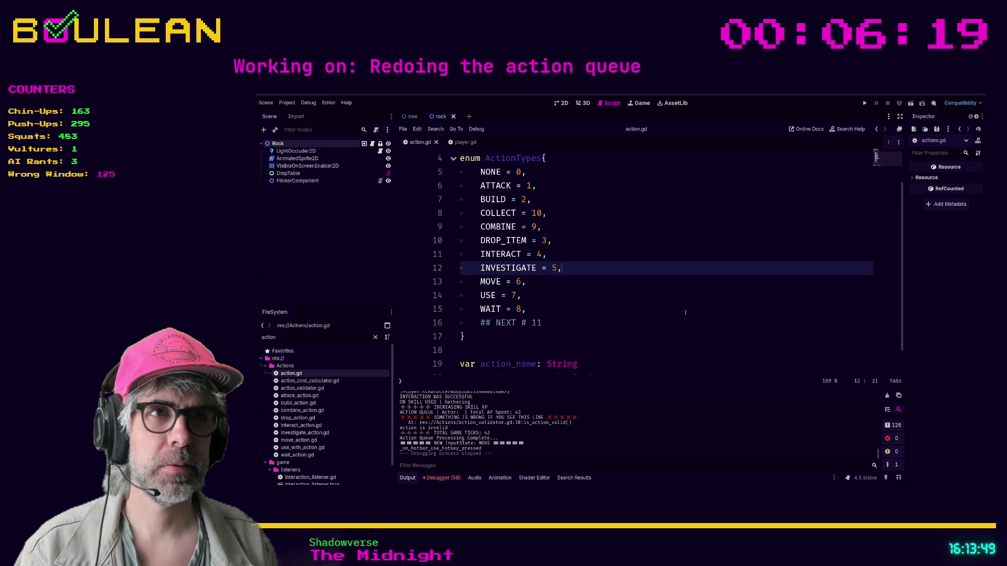
click(586, 324)
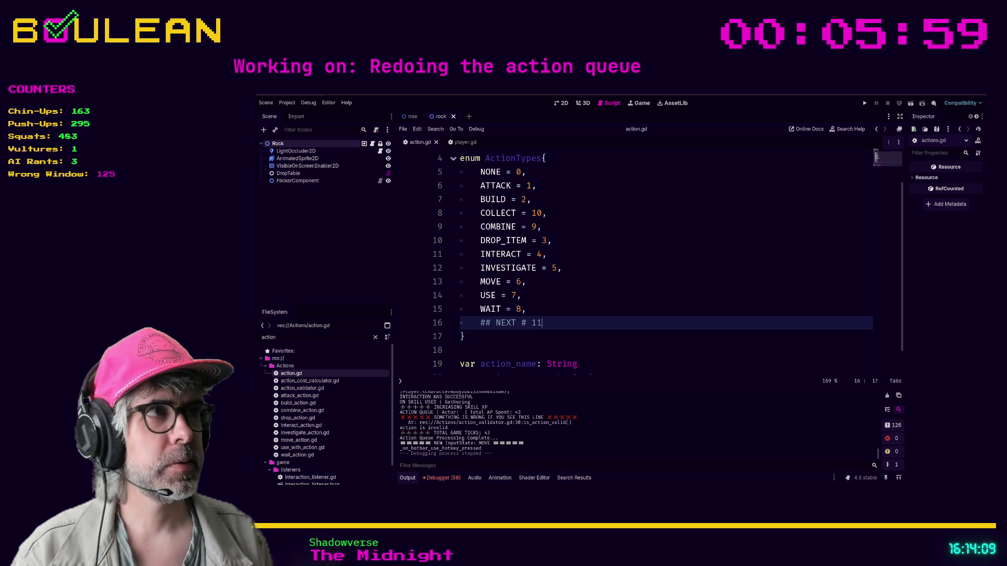
key(alt+Tab)
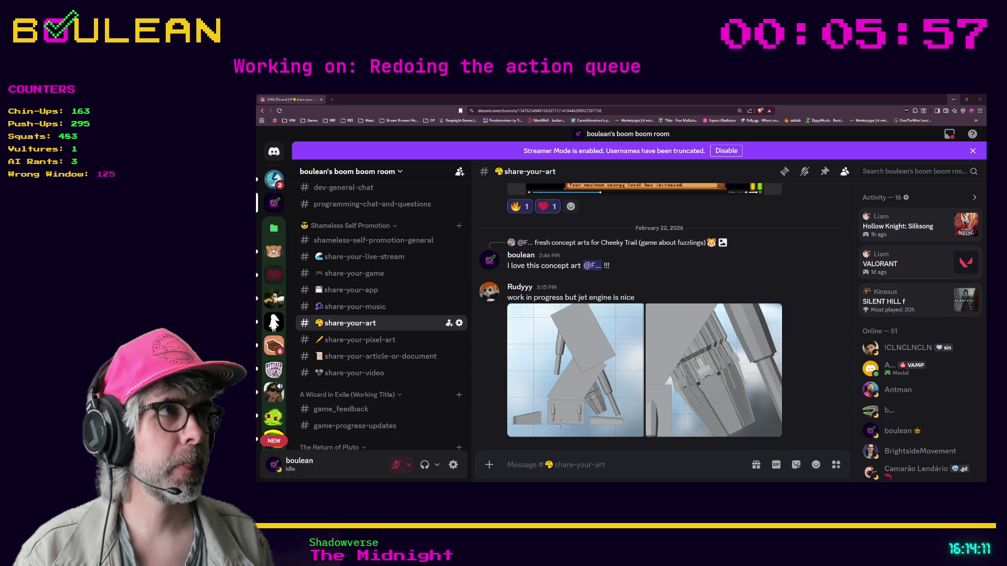
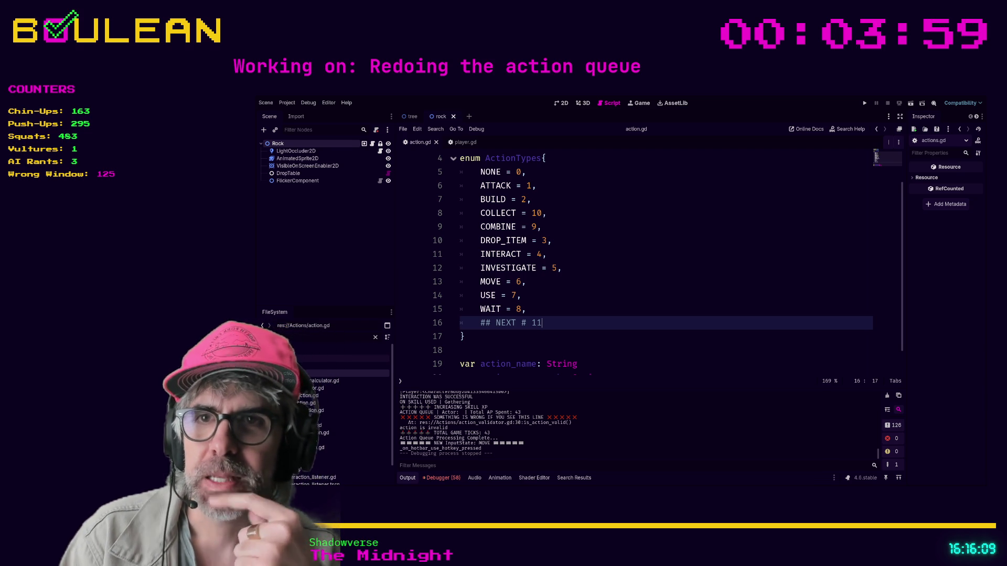
Step: Review the ActionTypes enum from the MOVE and USE lines down to WAIT = 8 and NEXT
key(Down)
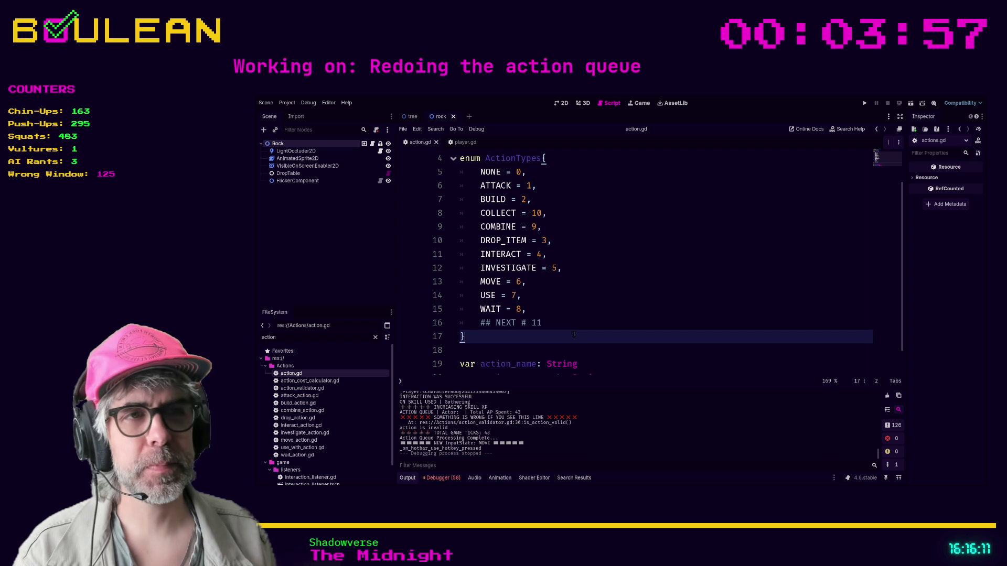
scroll(567, 338, down, 1)
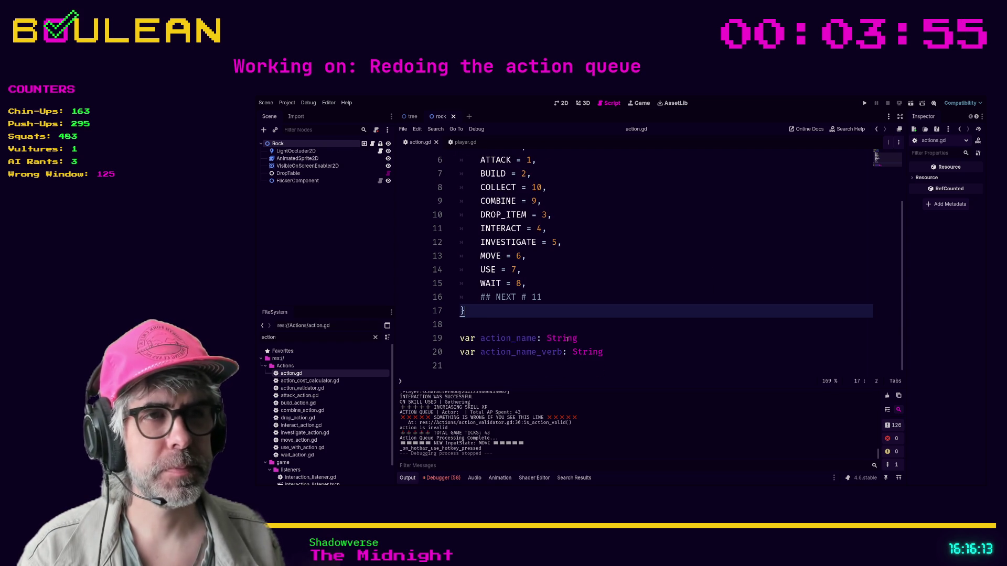
scroll(566, 338, up, 1)
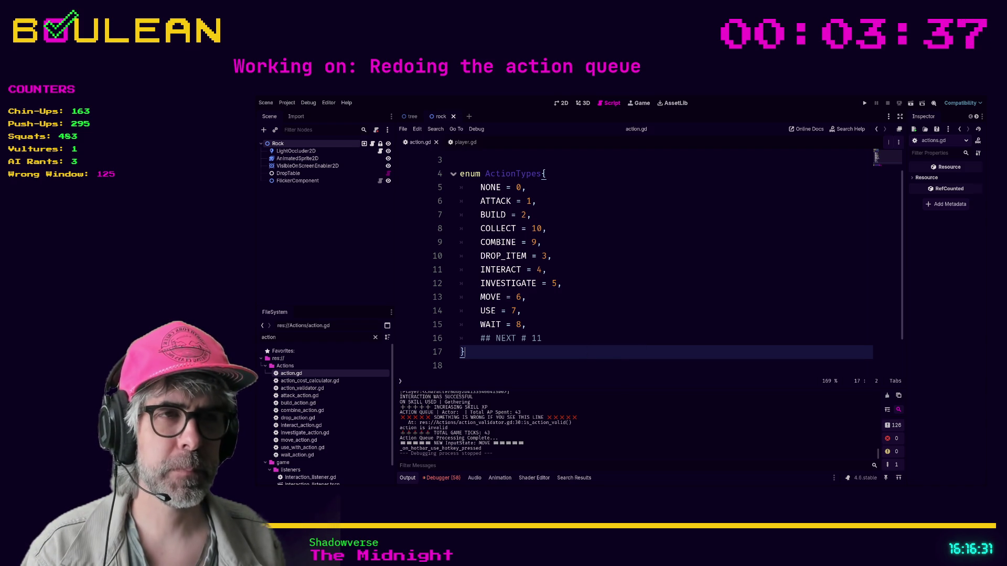
scroll(631, 319, up, 1)
drag(632, 319, 632, 306)
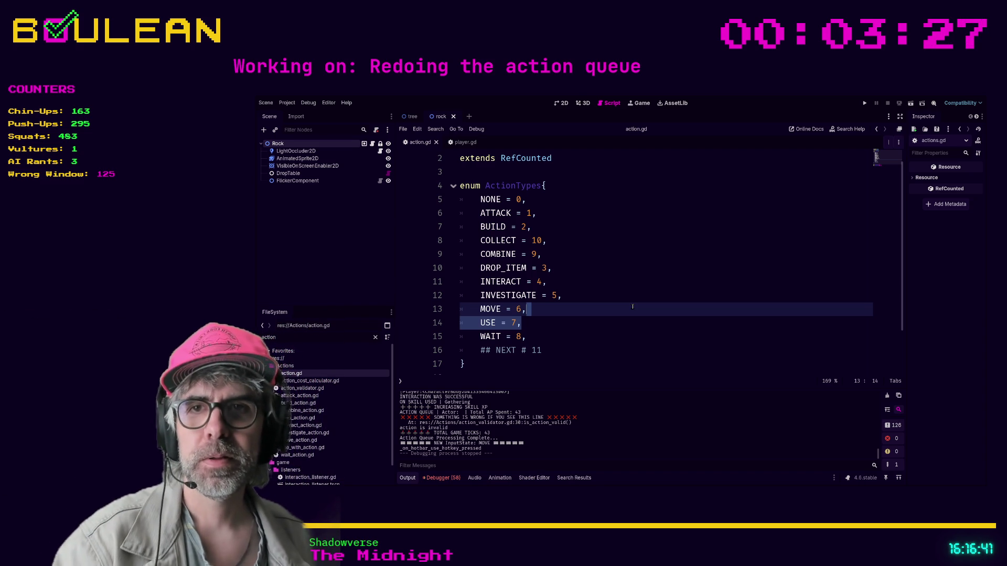
click(546, 338)
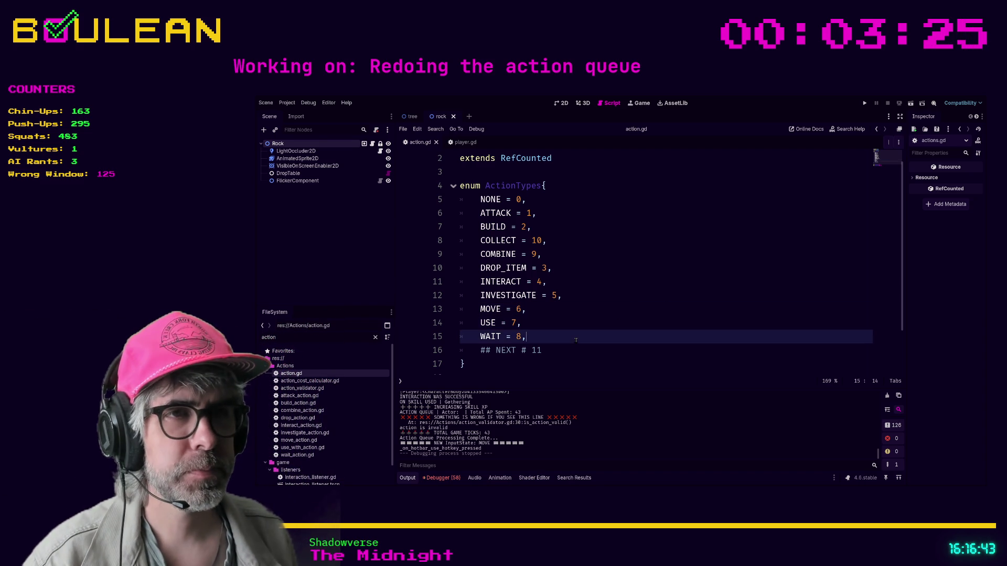
key(Down)
key(Up)
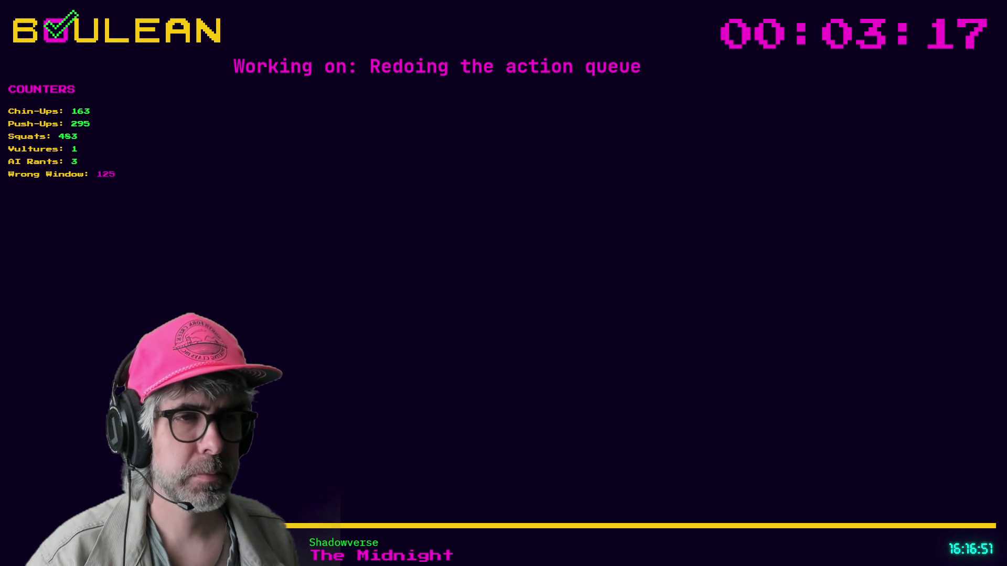
key(Down)
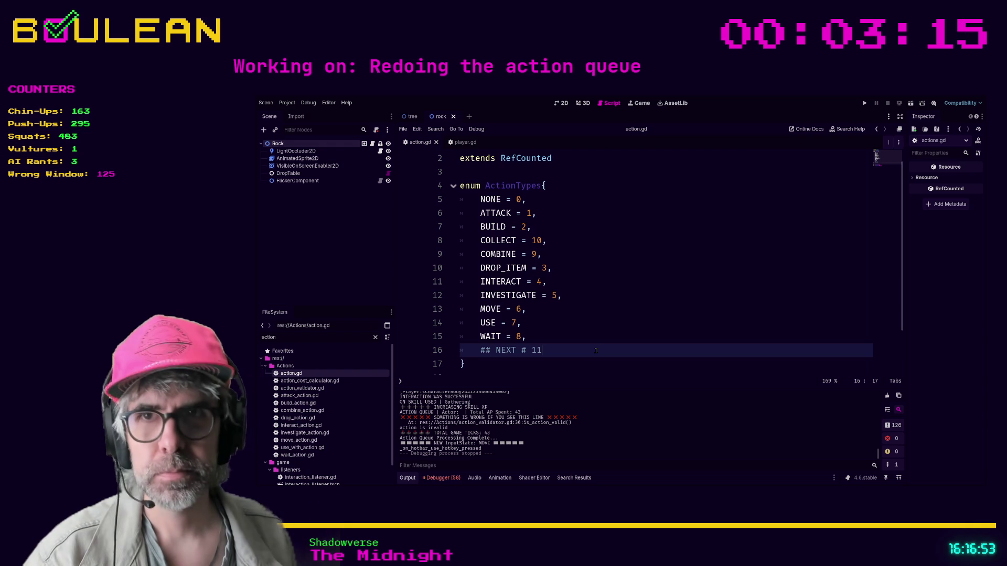
Step: Check the ATTACK = 1, DROP_ITEM = 3 and COMBINE = 9 entries, glancing at the rock scene
click(592, 218)
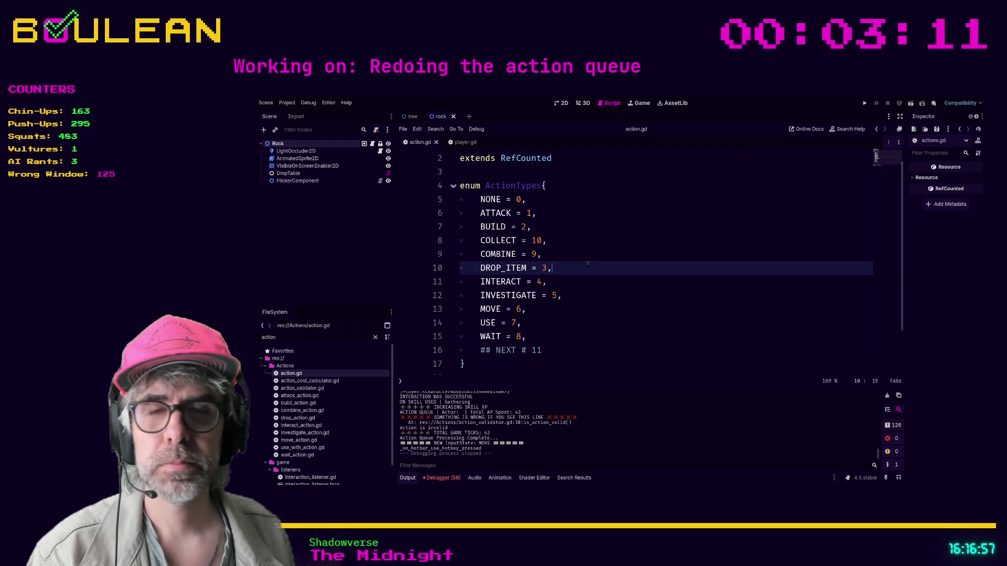
click(569, 268)
click(562, 102)
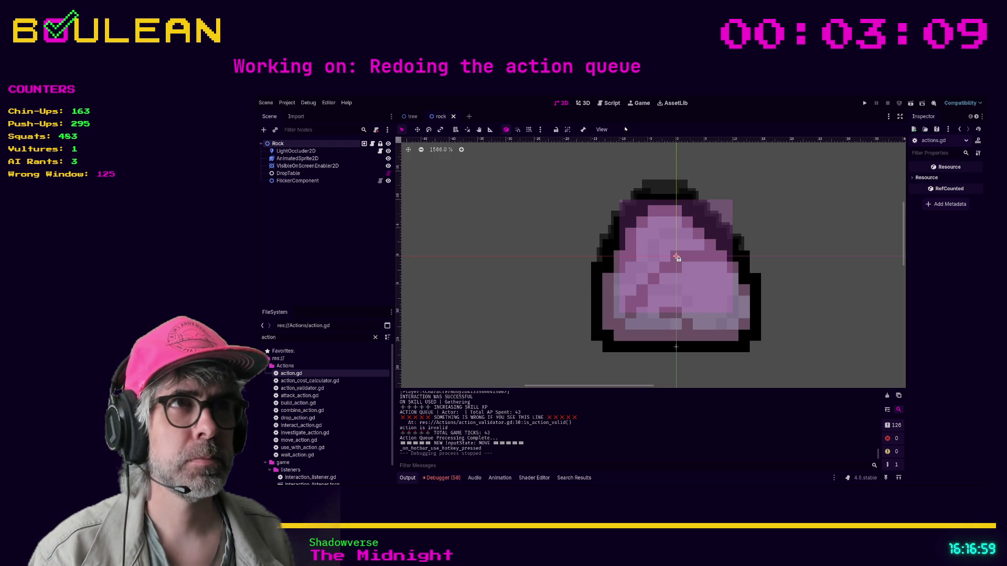
click(618, 103)
key(Up)
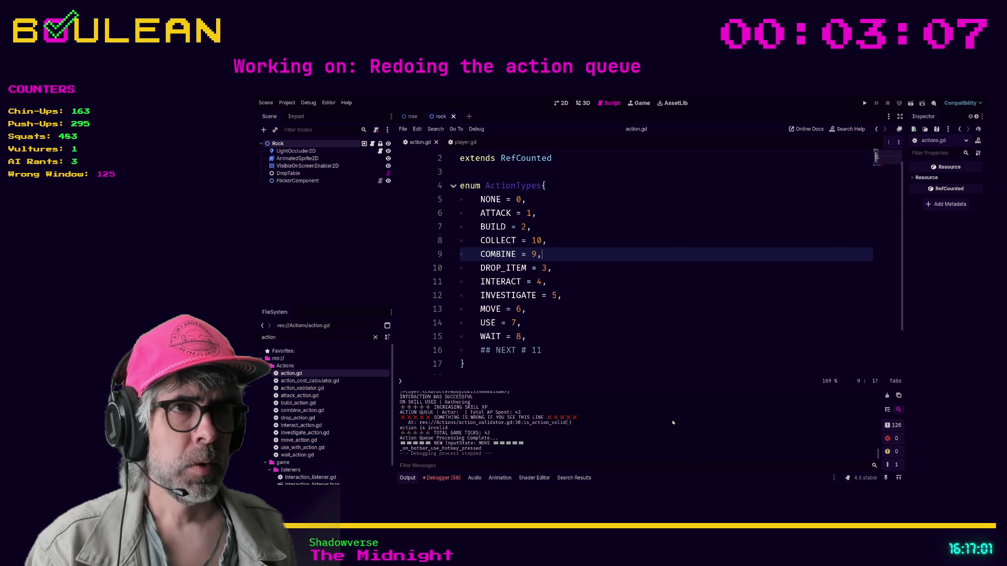
click(624, 351)
scroll(625, 337, up, 1)
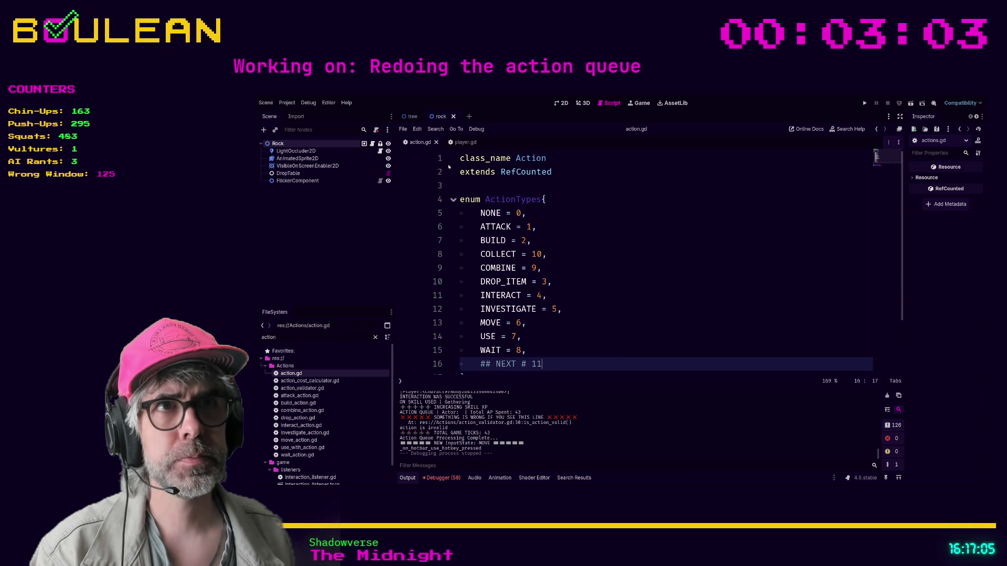
Step: Bring up player.gd's input handling around the investigation_request condition and action requests
click(461, 142)
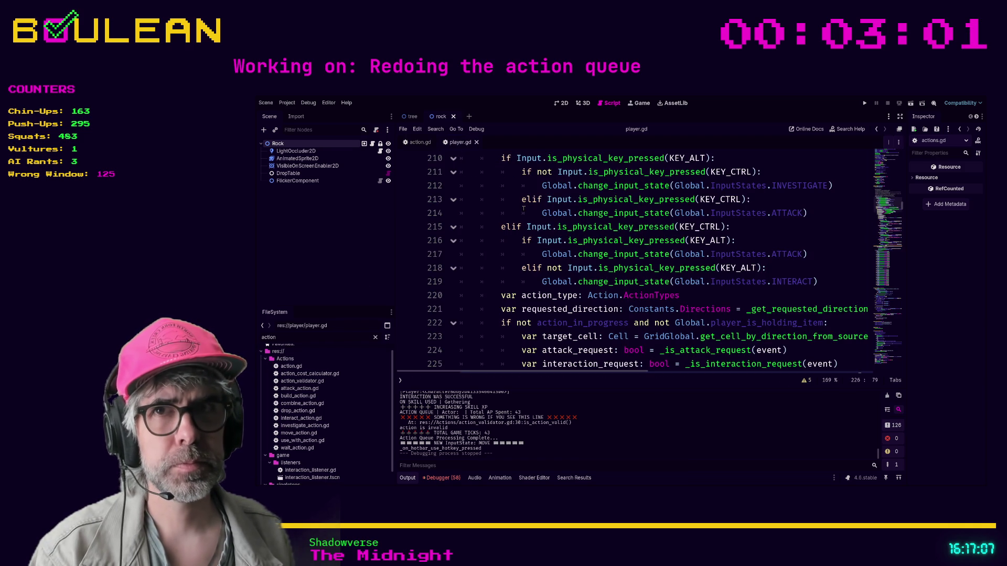
scroll(596, 243, up, 1)
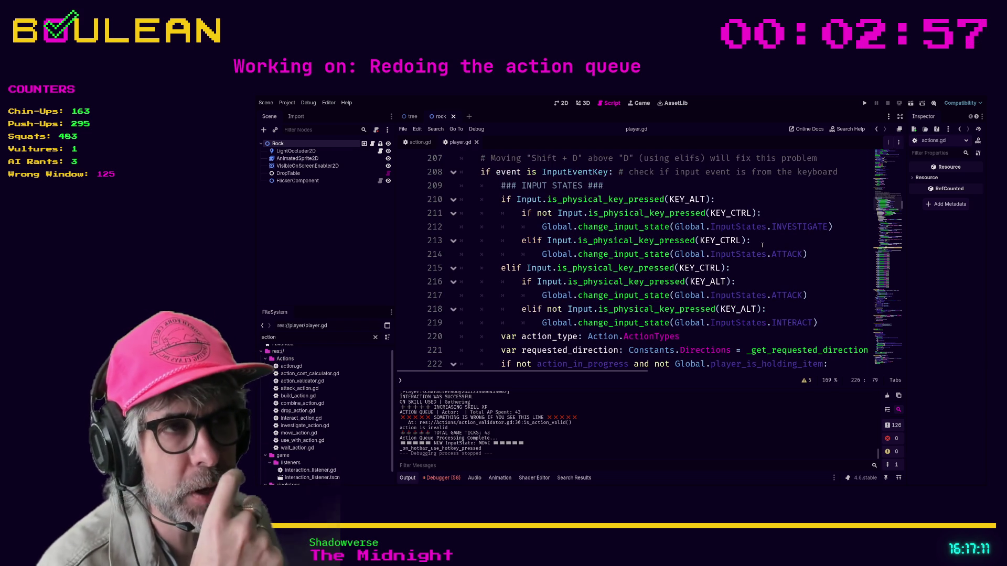
scroll(762, 245, up, 4)
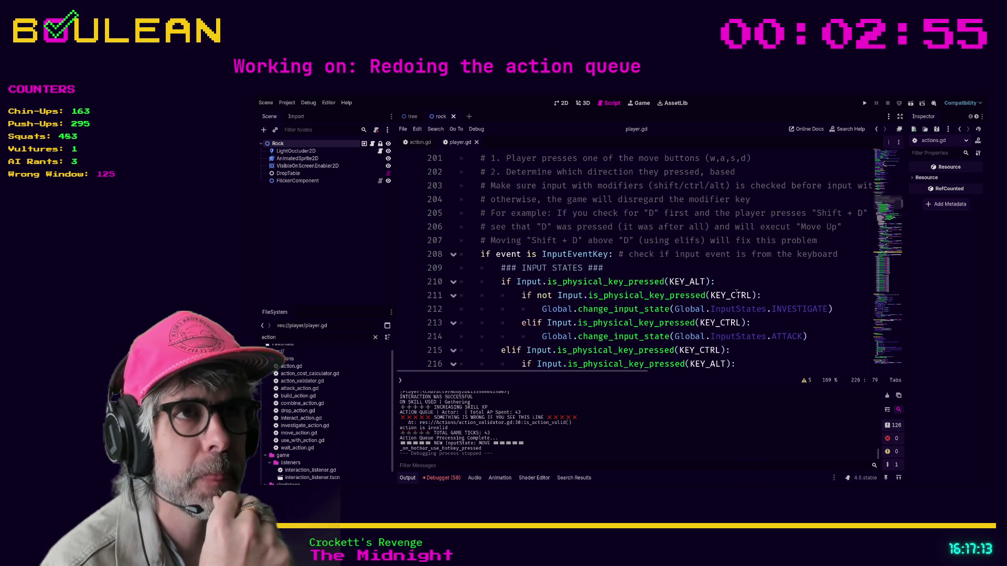
scroll(682, 295, down, 4)
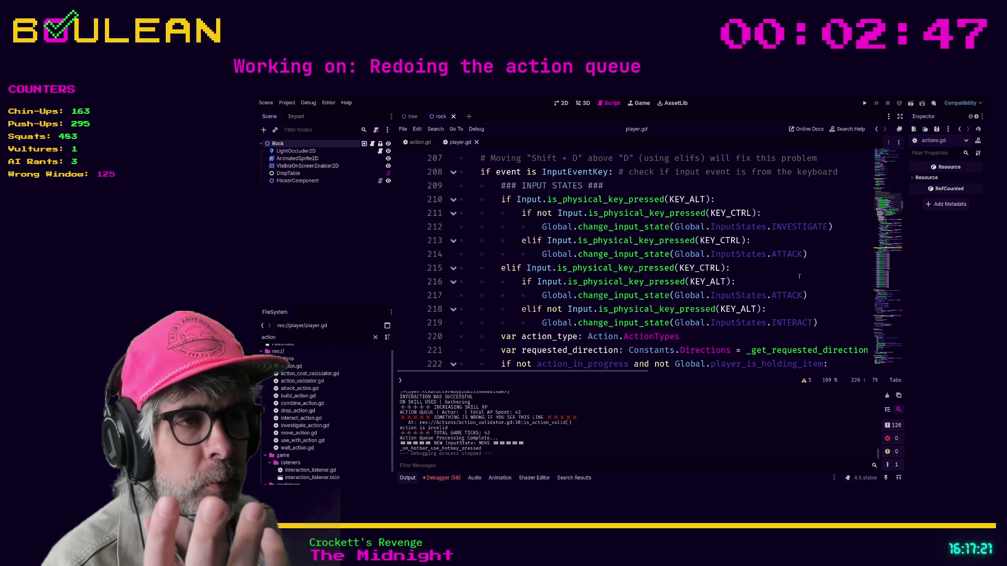
scroll(797, 278, down, 4)
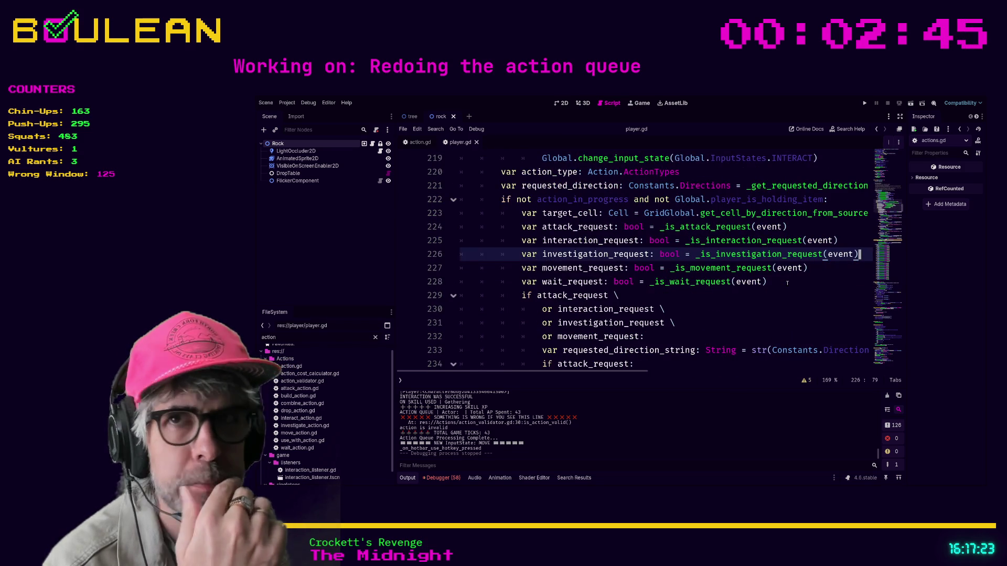
click(727, 324)
scroll(730, 316, down, 1)
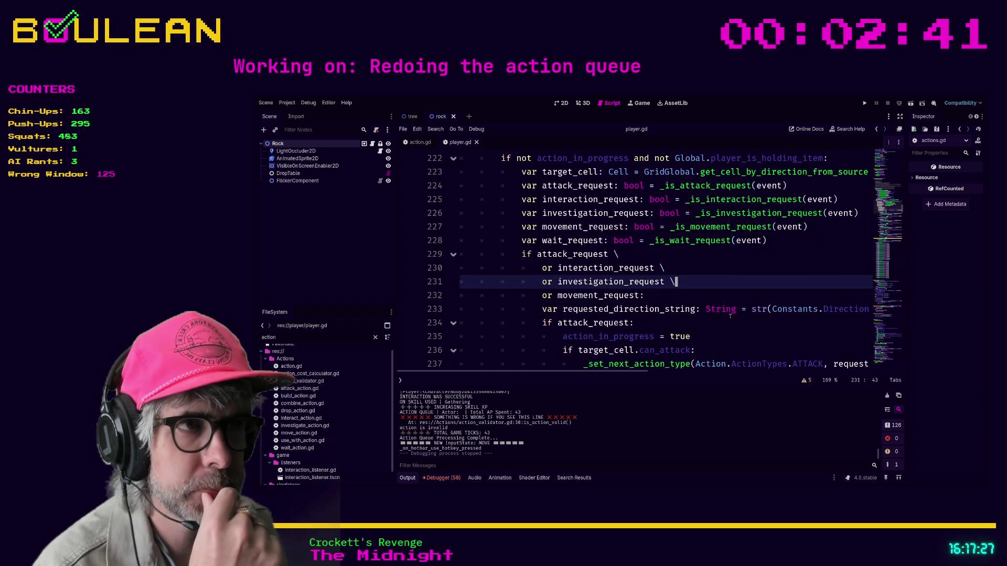
scroll(730, 316, up, 1)
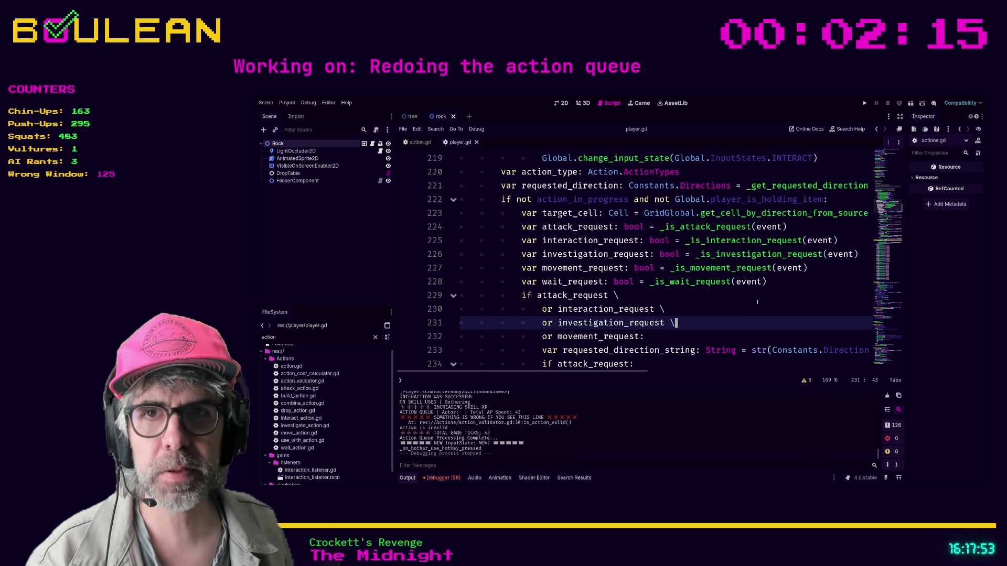
scroll(763, 304, down, 5)
Step: Scroll through player.gd's else branch and hotbar_place_3 and hotbar_place_4 key checks
click(714, 337)
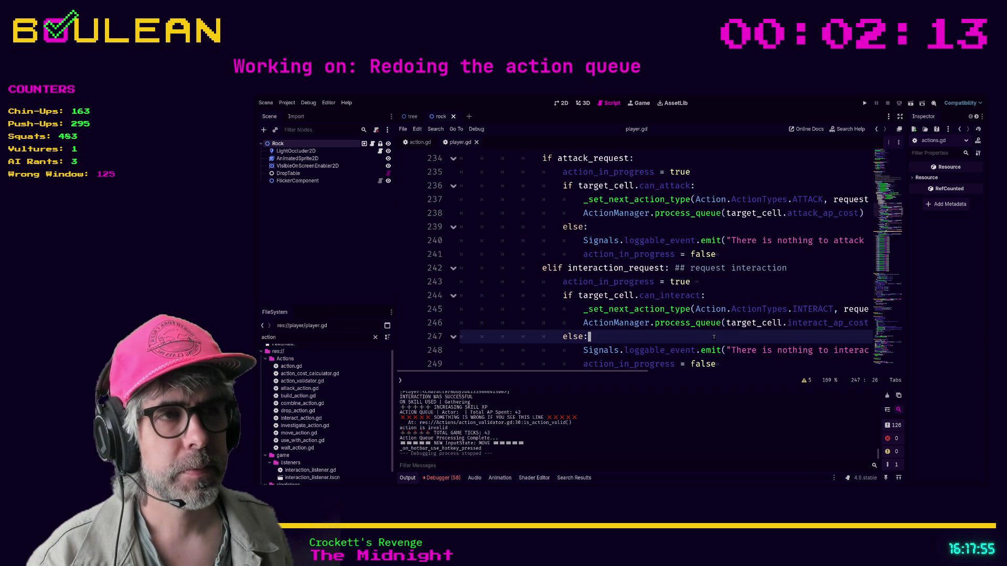
scroll(714, 337, down, 7)
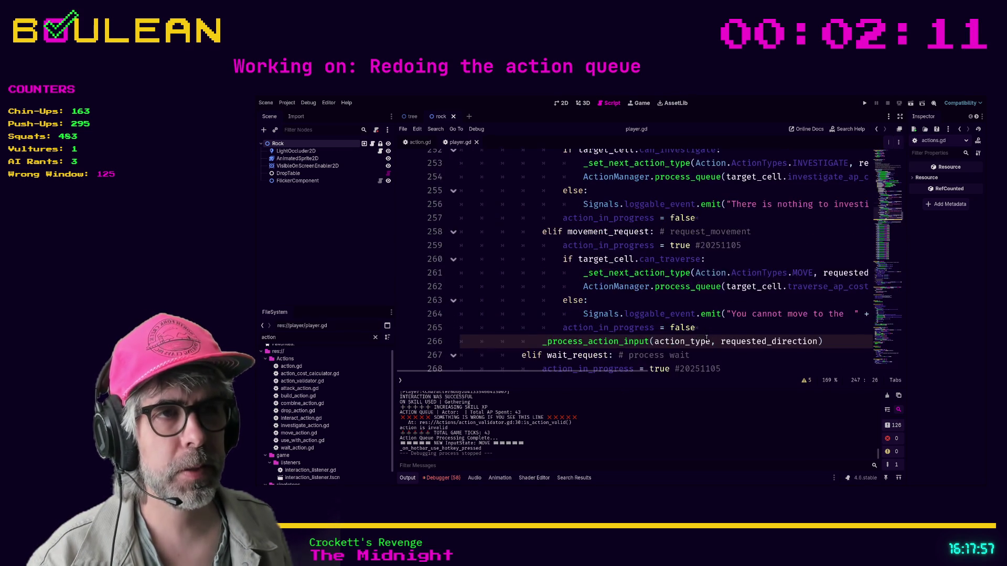
scroll(707, 337, down, 3)
drag(757, 334, 758, 319)
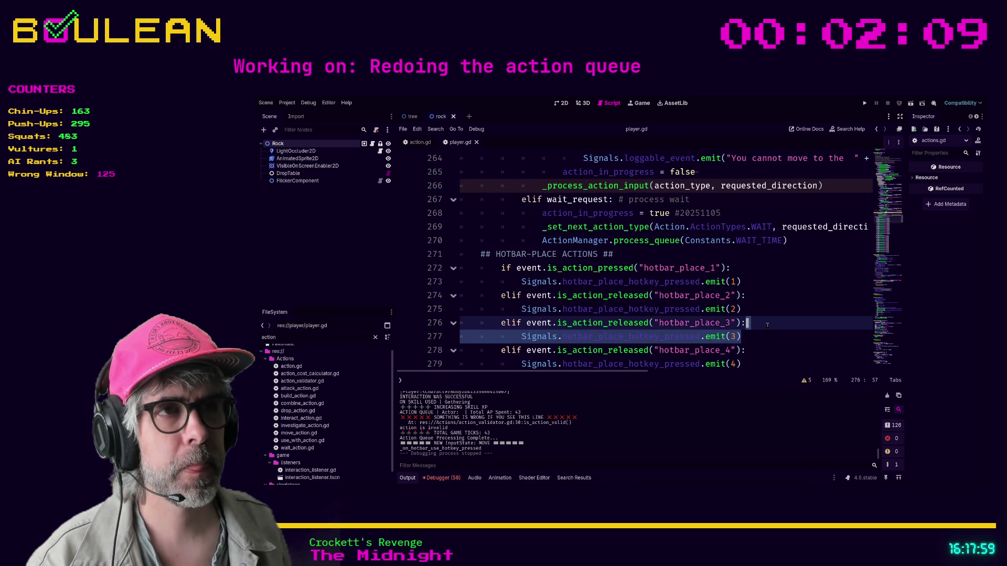
ctrl+scroll(758, 320, down, 2)
ctrl+scroll(759, 319, down, 1)
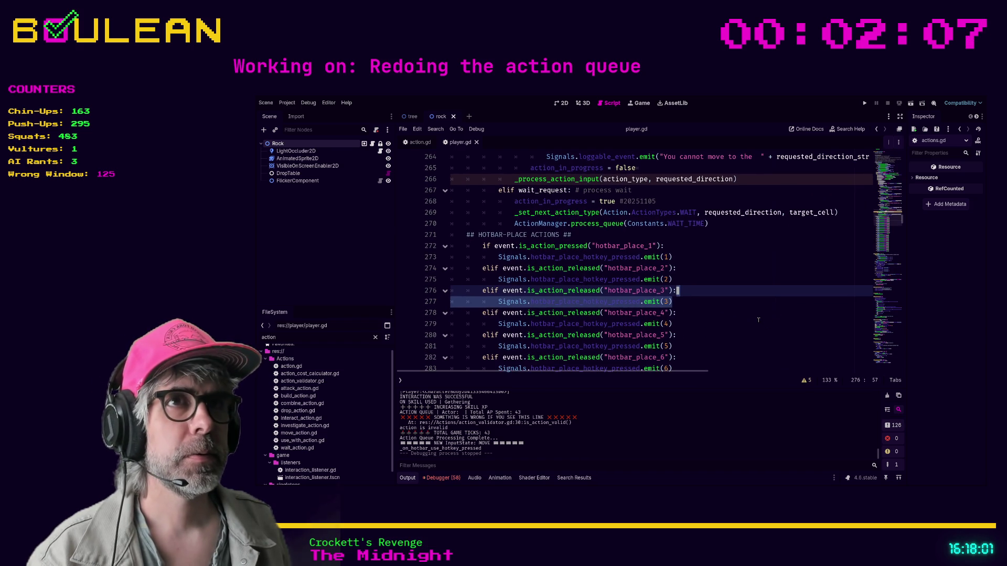
click(752, 312)
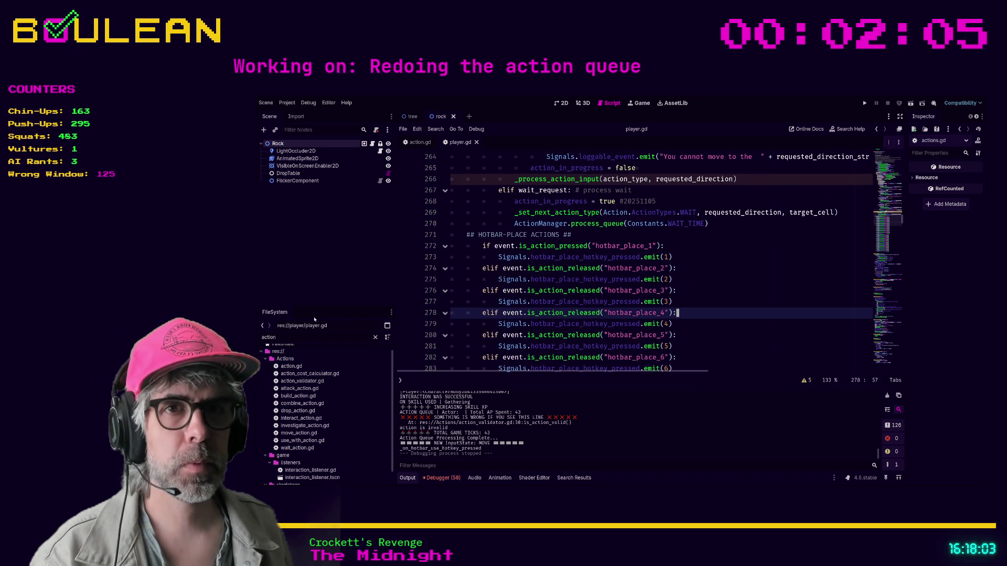
Step: Open attack_action.gd from the Actions folder and scroll to its top
click(291, 359)
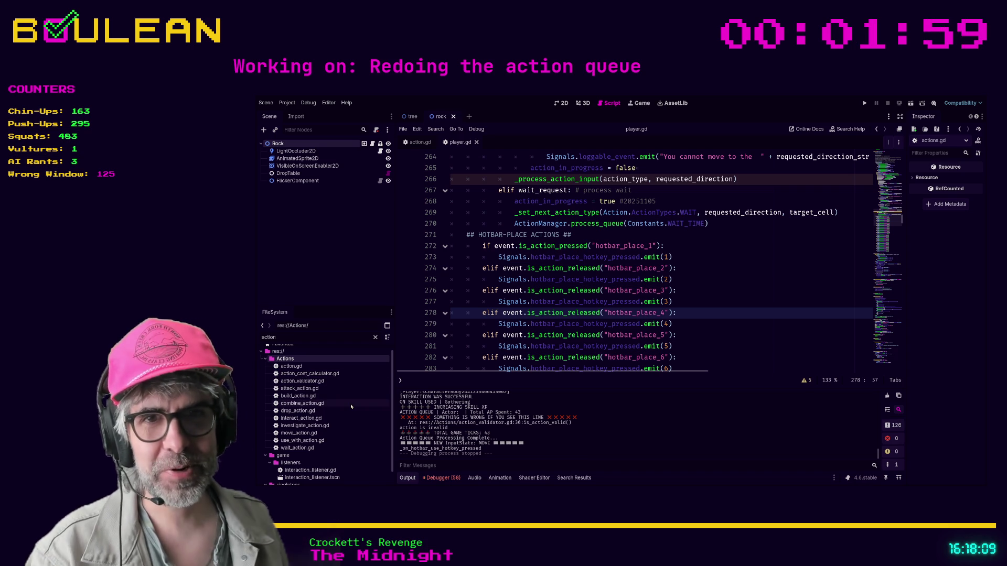
double_click(303, 389)
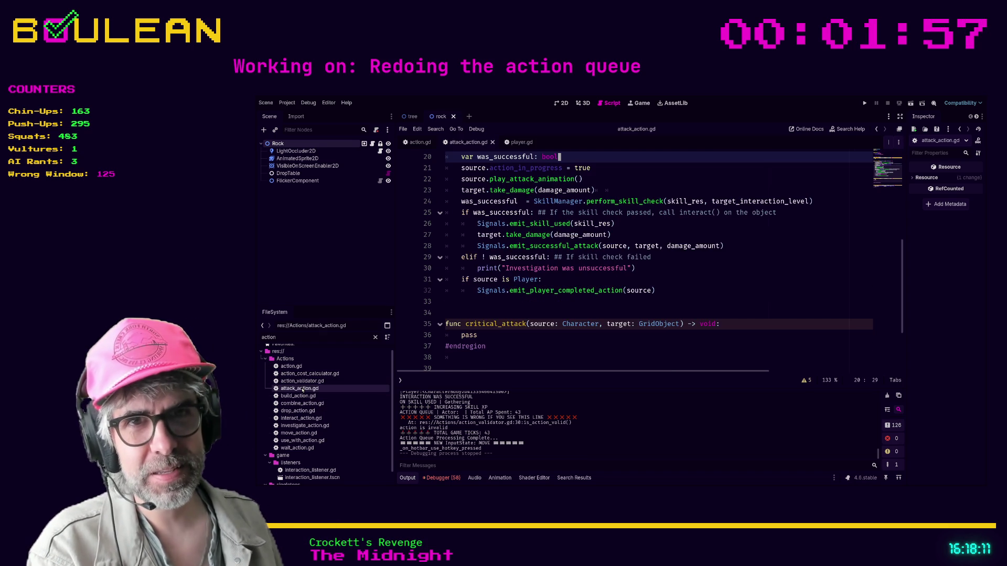
scroll(599, 312, up, 3)
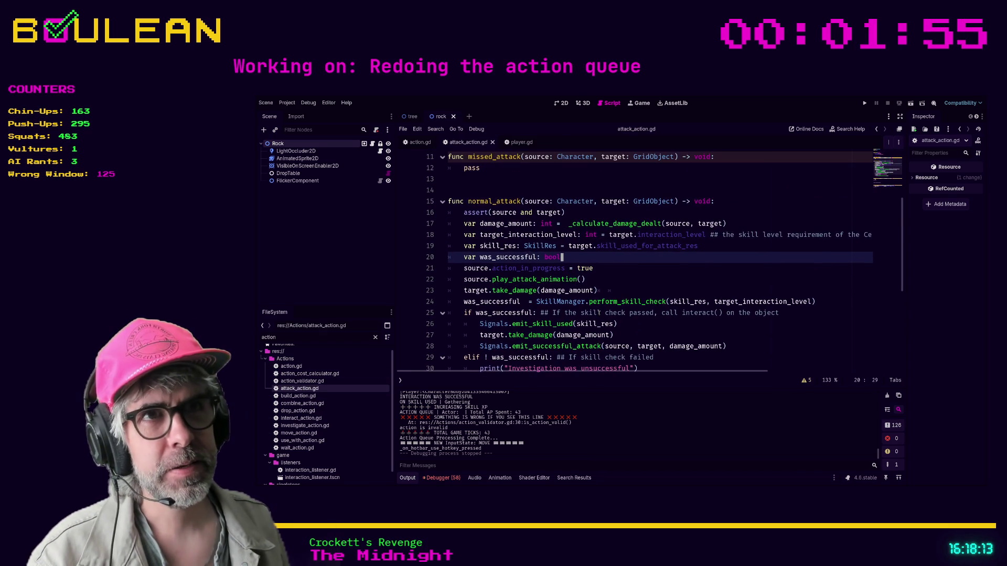
scroll(599, 312, up, 3)
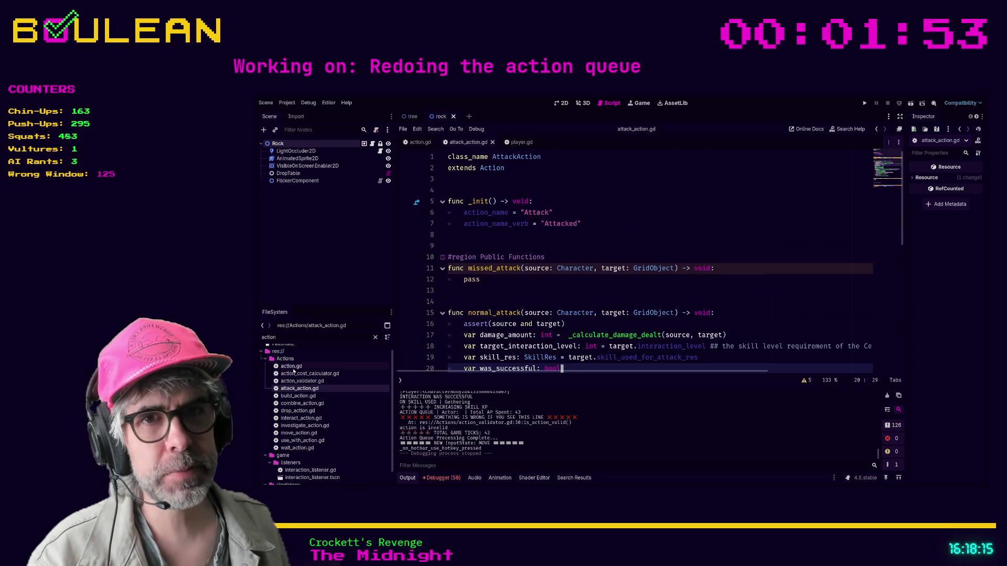
Step: Return to player.gd and place the caret at the end of line 271
click(517, 142)
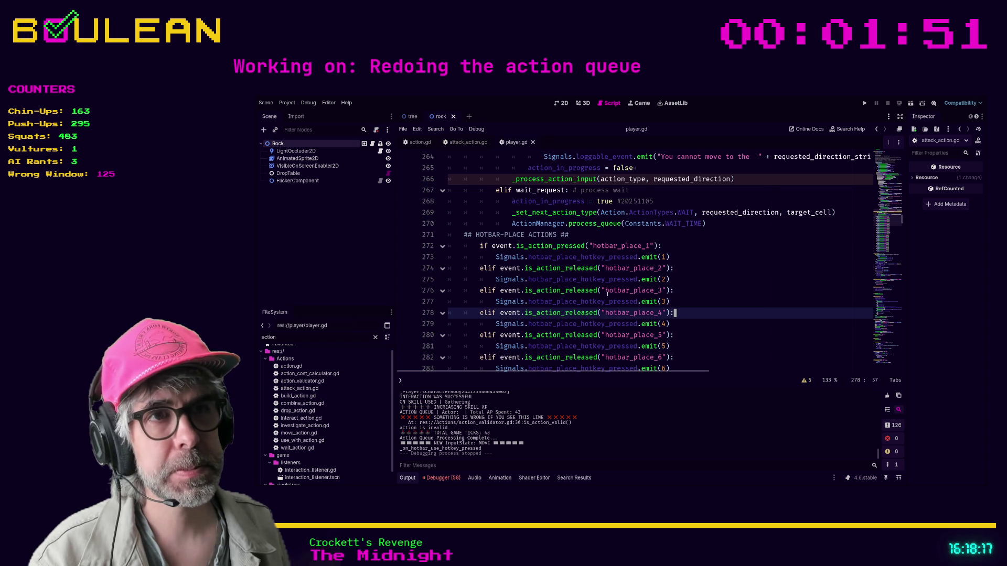
scroll(679, 326, down, 3)
scroll(679, 325, up, 13)
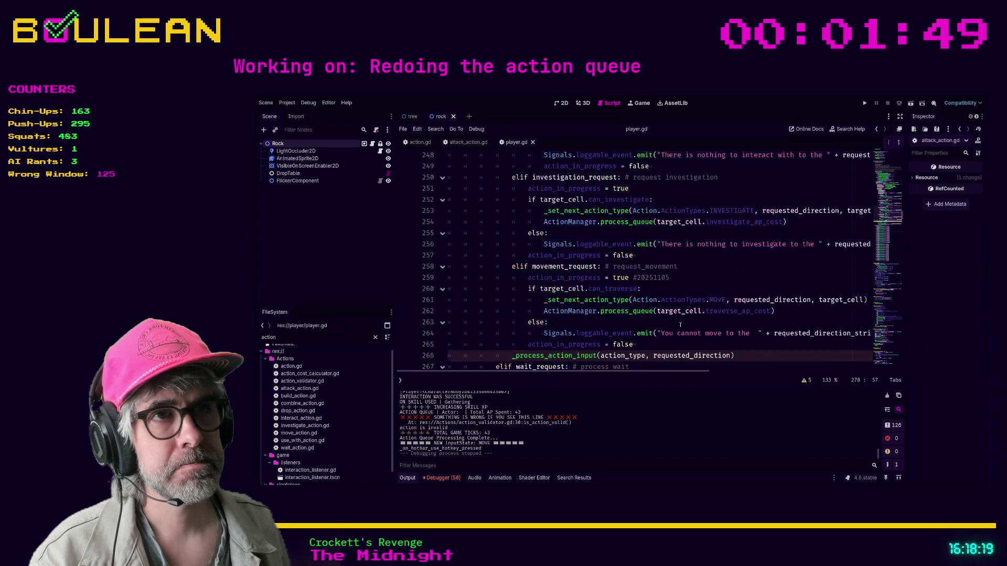
scroll(680, 325, down, 7)
click(727, 349)
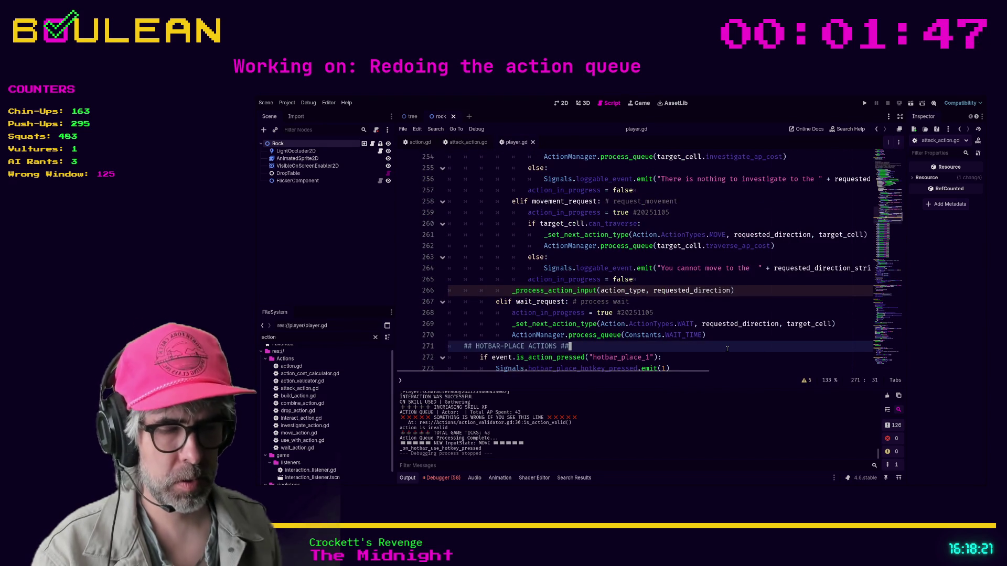
Step: Search player.gd for 'initiate' and reach the match block's pass lines at 373 and 386
key(ctrl+f)
text(instant)
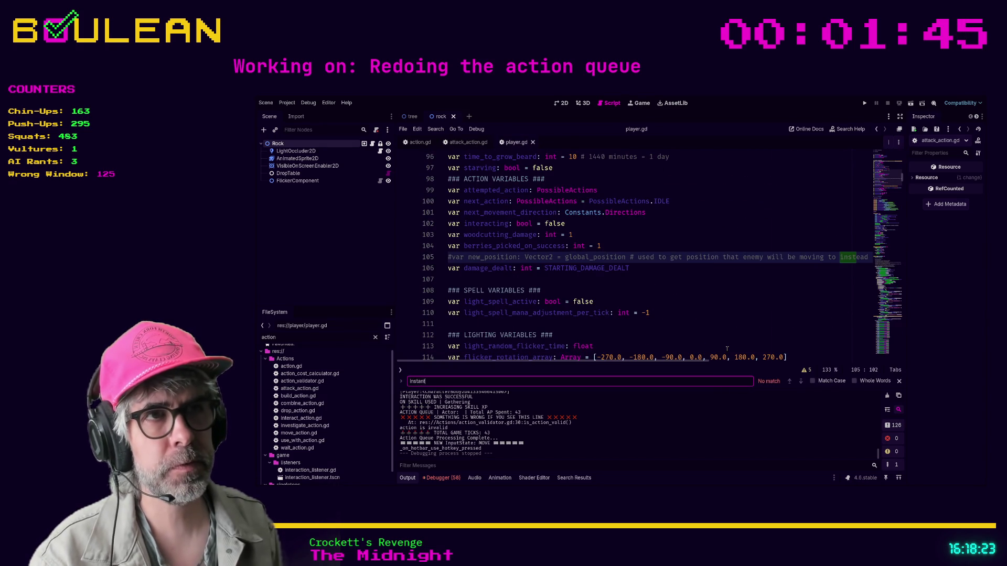
key(BackSpace)
key(BackSpace)
key(BackSpace)
text(nitiate)
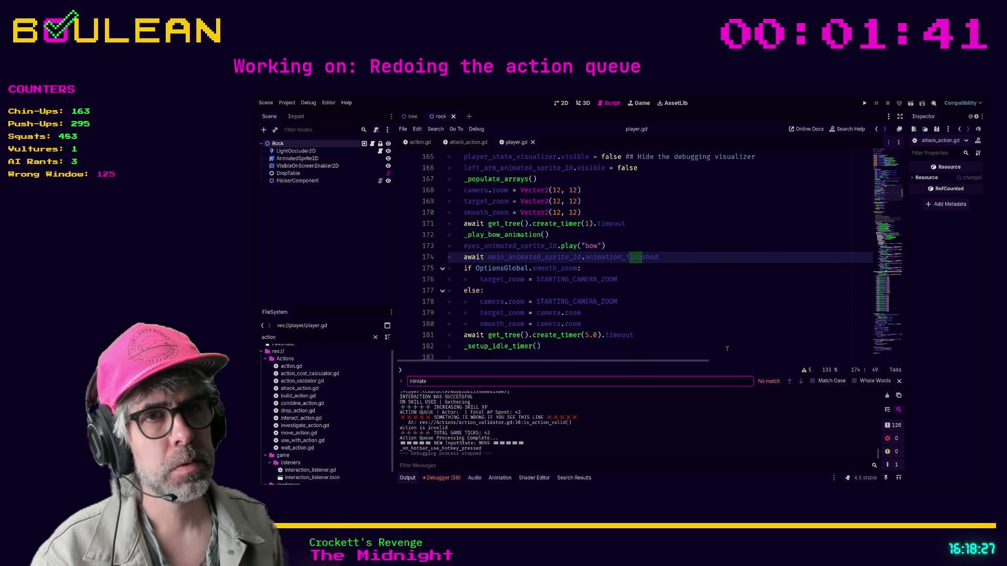
key(ctrl+a)
text(initiate)
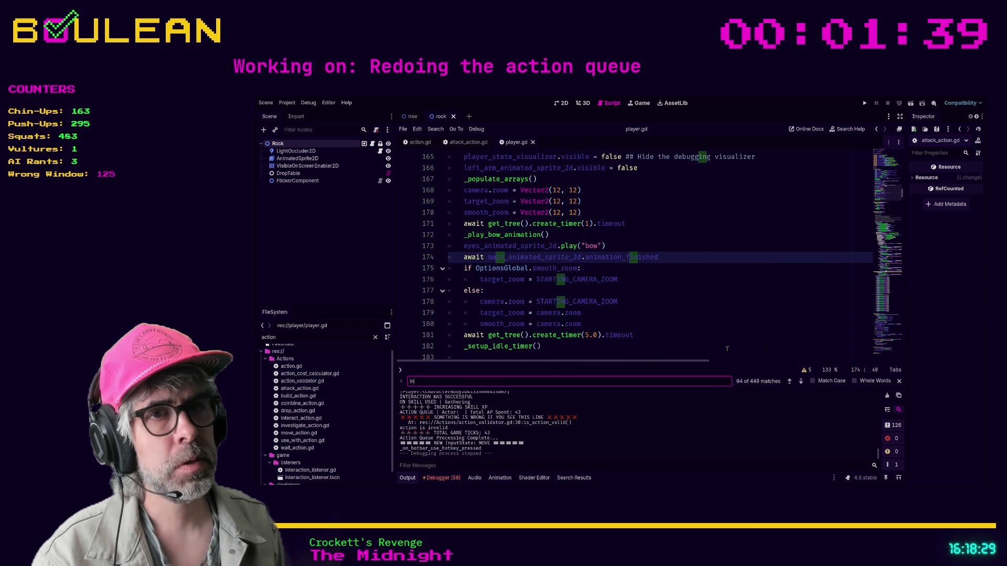
scroll(727, 349, down, 2)
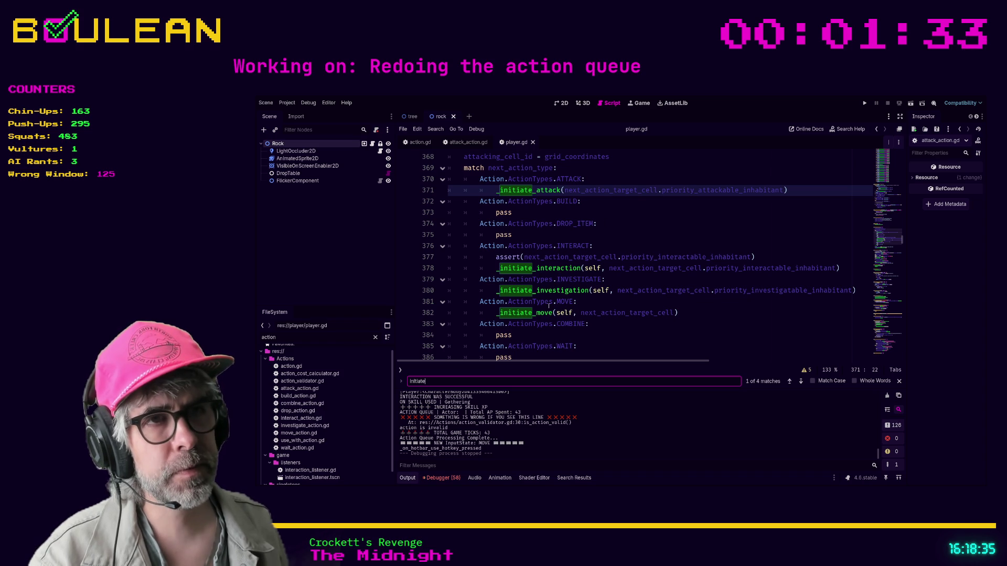
scroll(534, 313, down, 1)
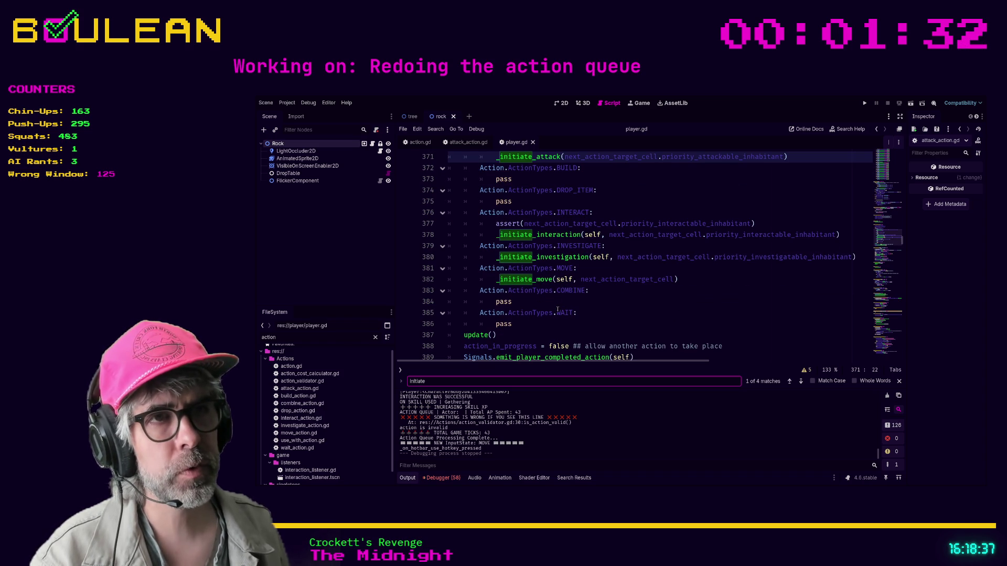
click(519, 323)
scroll(560, 211, up, 1)
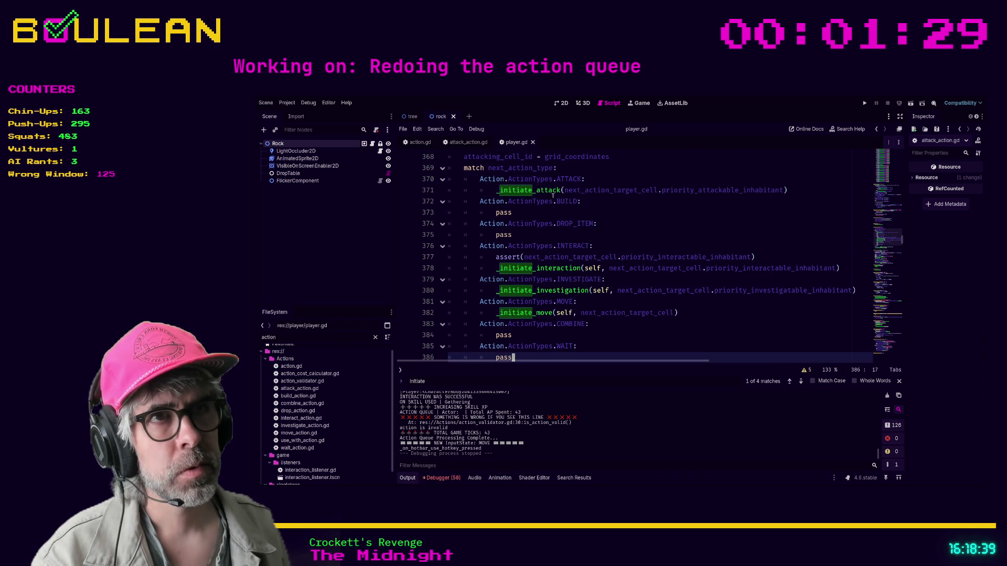
click(535, 223)
key(Up)
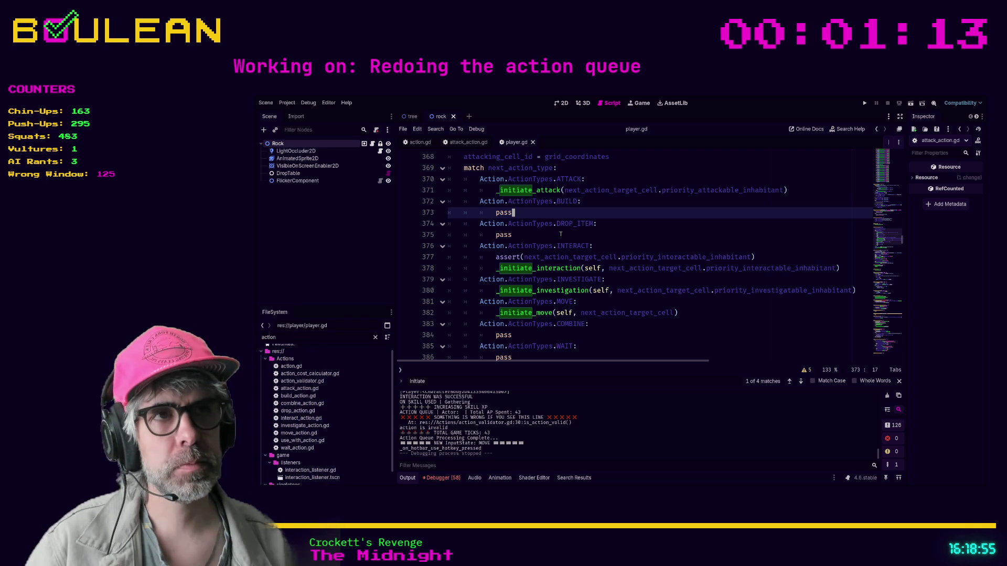
click(563, 233)
key(shift+Home)
key(shift+Home)
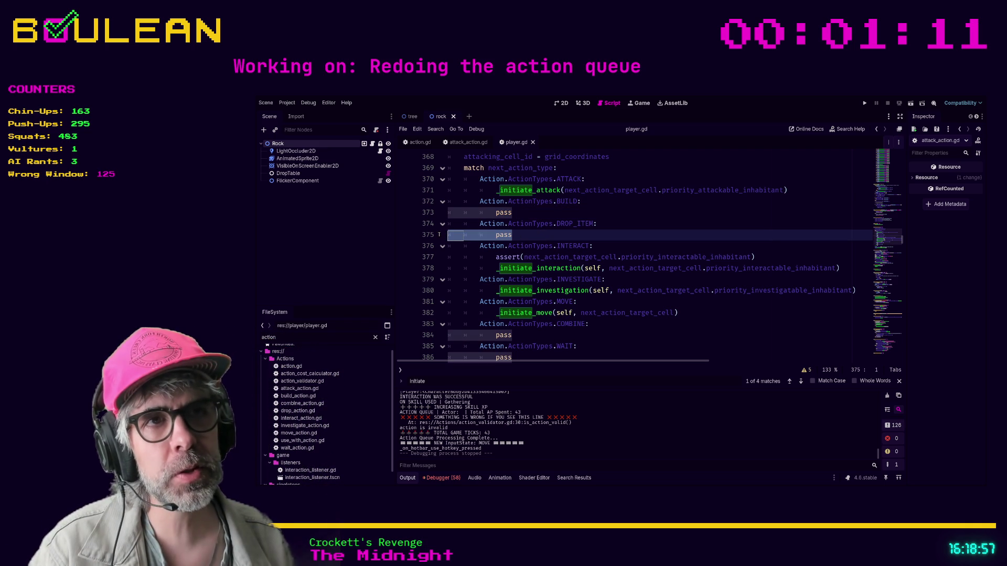
click(514, 212)
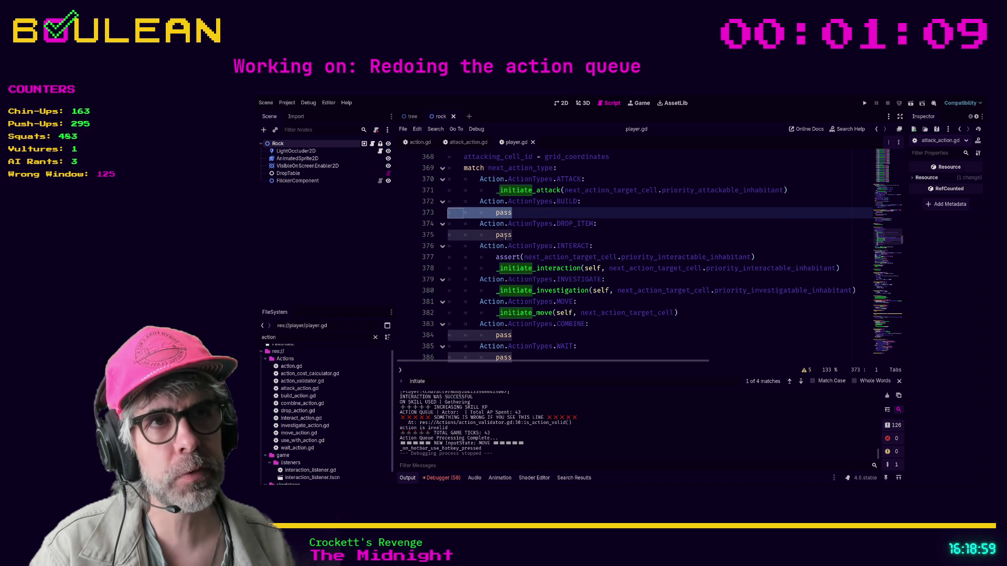
click(527, 236)
key(ctrl+shift+Left)
key(ctrl+shift+Left)
key(ctrl+shift+Left)
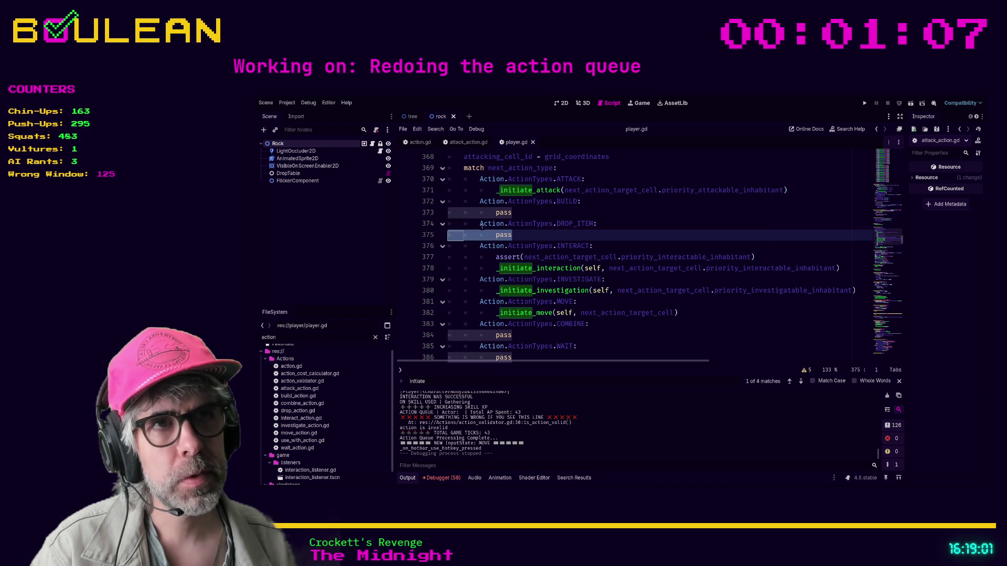
click(529, 215)
double_click(467, 213)
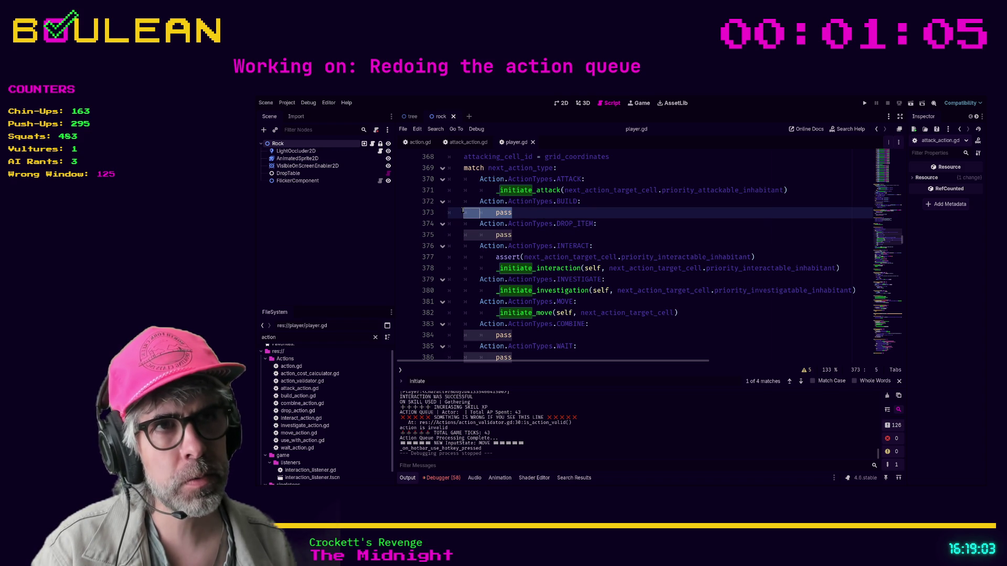
click(524, 235)
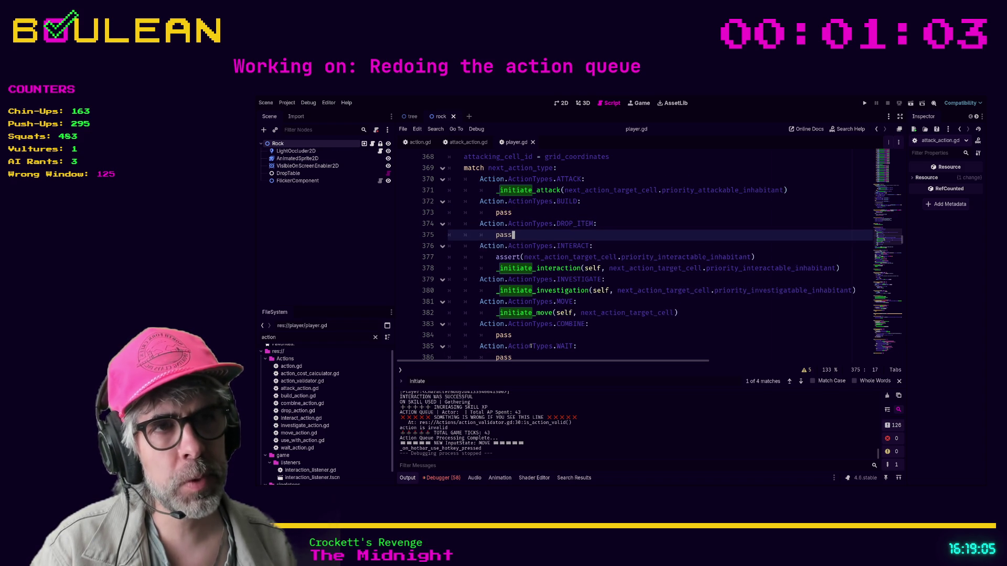
scroll(531, 346, down, 1)
click(513, 324)
key(shift+Home)
key(shift+Home)
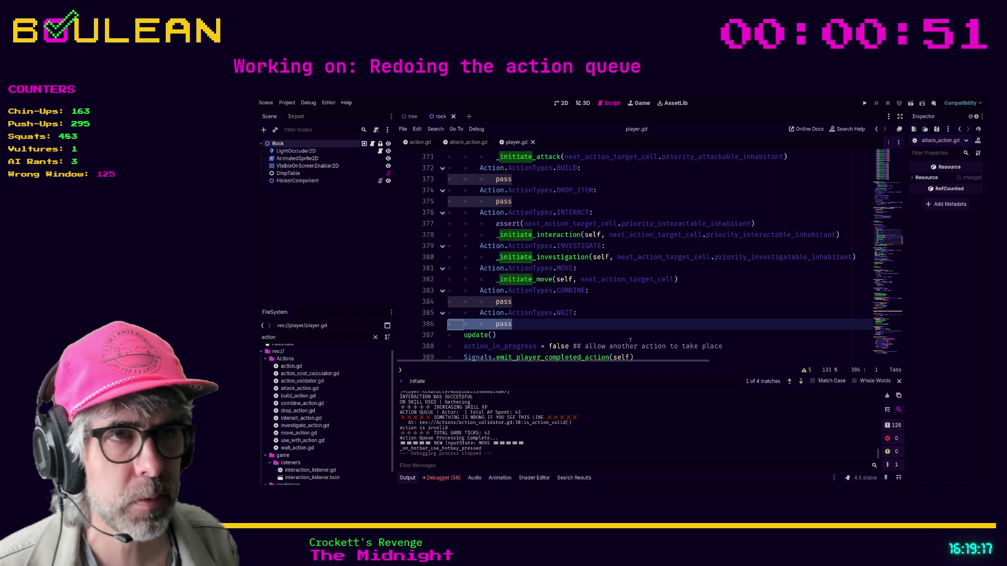
click(537, 327)
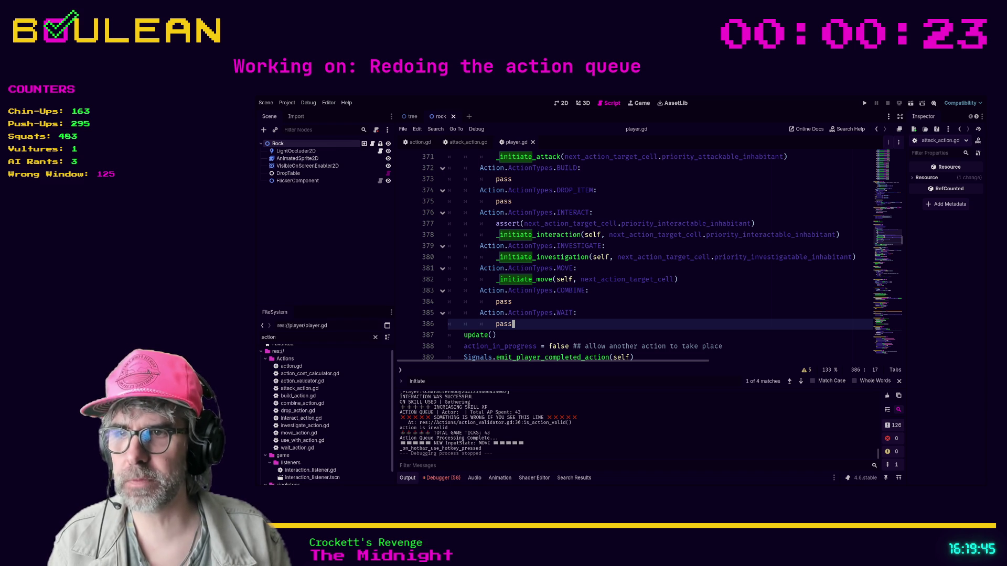
click(512, 302)
key(F5)
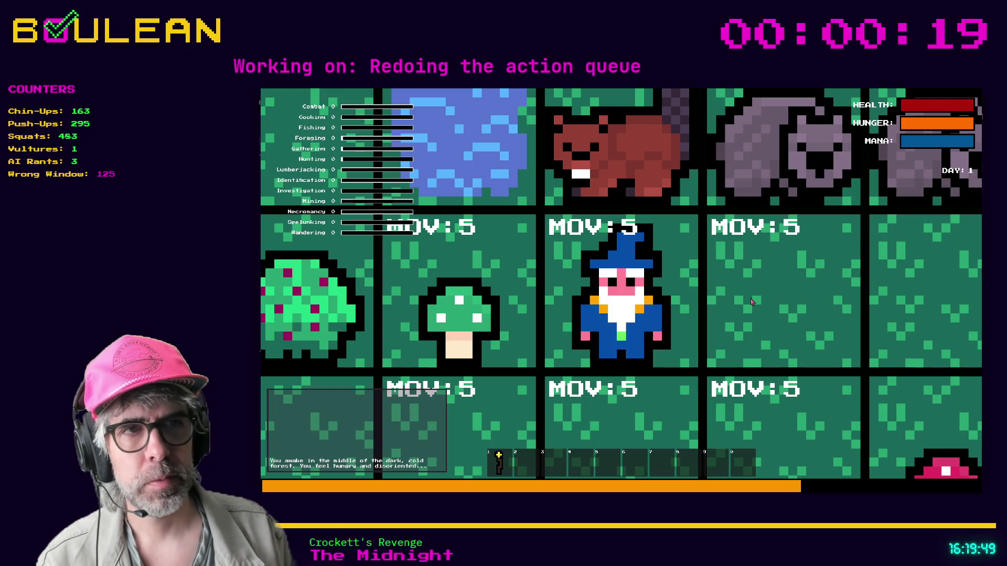
Step: Craft a Cauldron beside the wizard, then collect the Green Mushroom to his left
key(c)
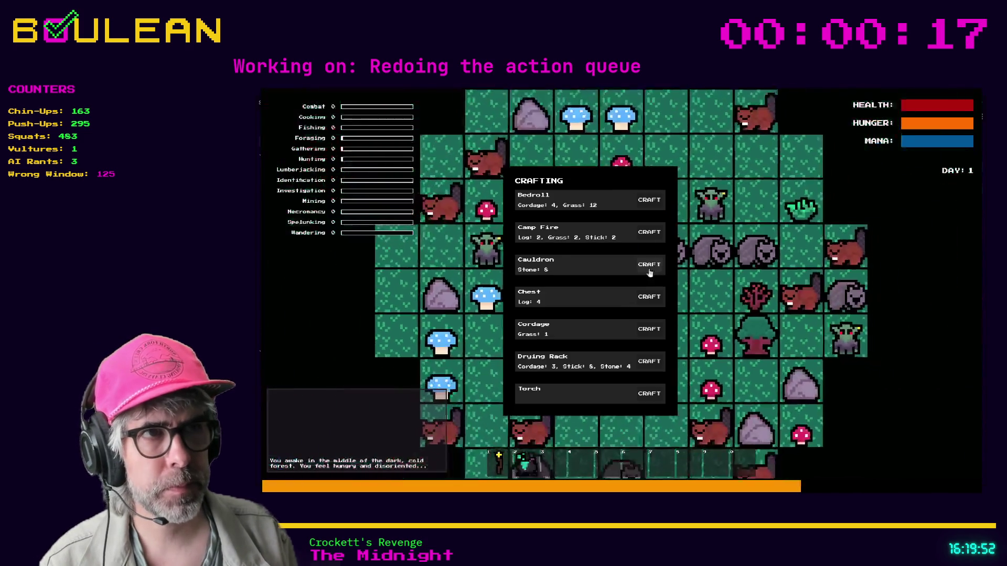
click(649, 268)
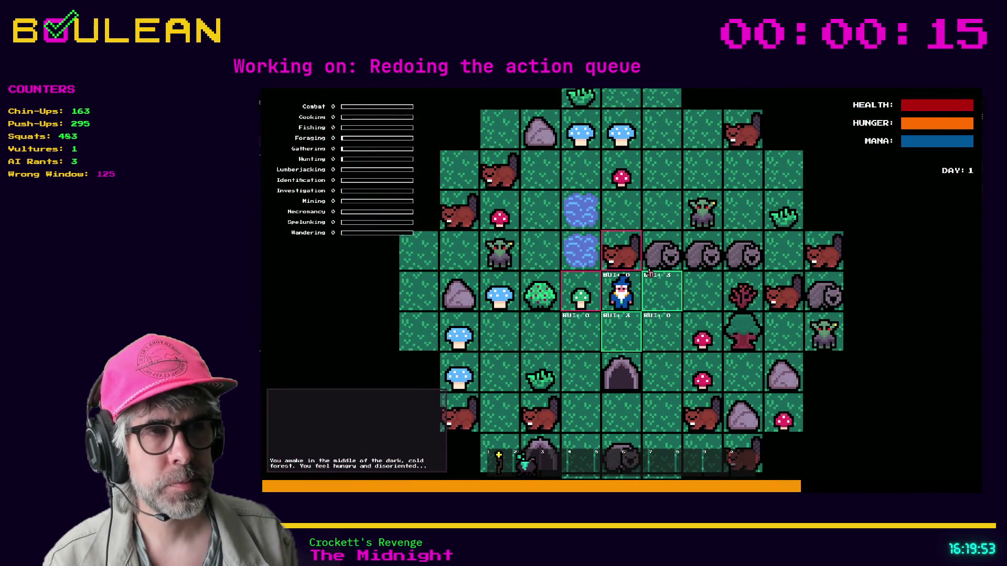
key(Left)
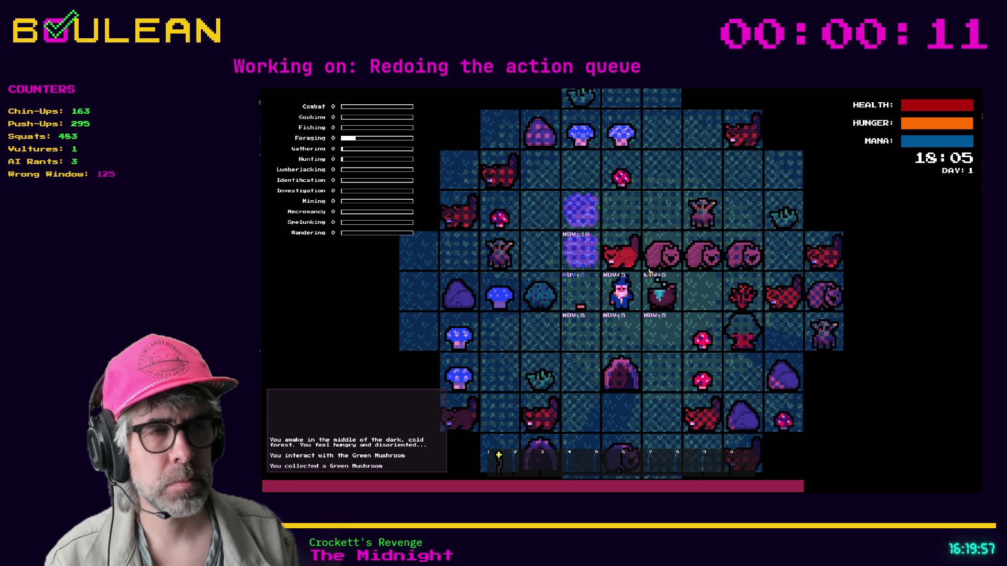
scroll(652, 276, up, 3)
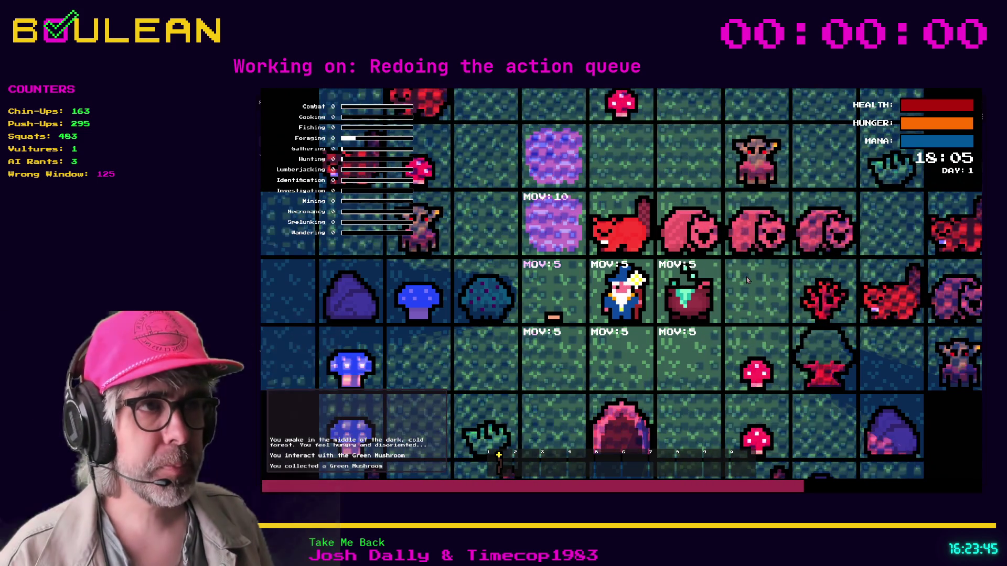
key(F8)
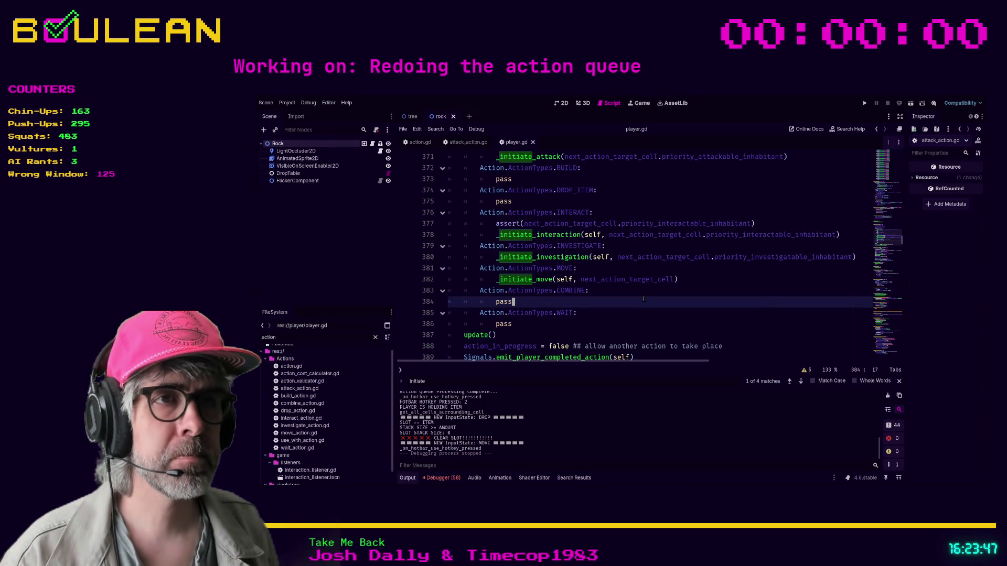
Step: Search player.gd for 'wait' and step to the WAIT case, match 12 of 37
key(Down)
key(Down)
key(Up)
key(Up)
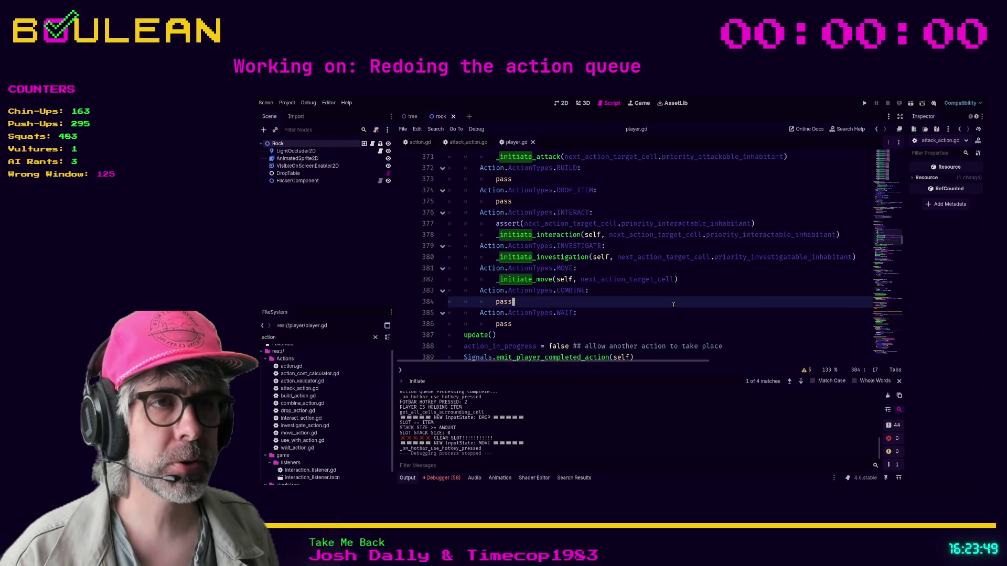
key(ctrl+f)
text(wait)
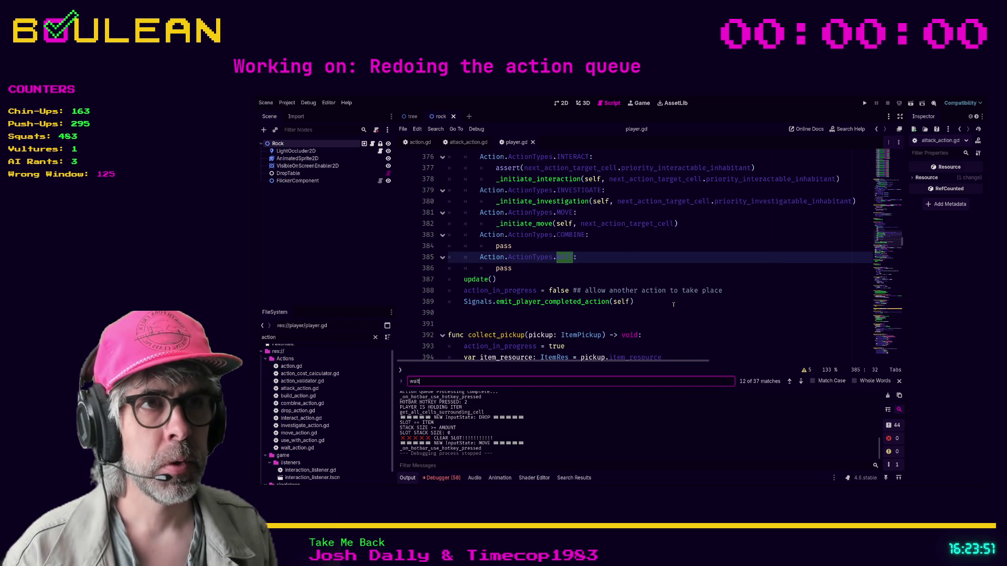
key(Return)
key(Return)
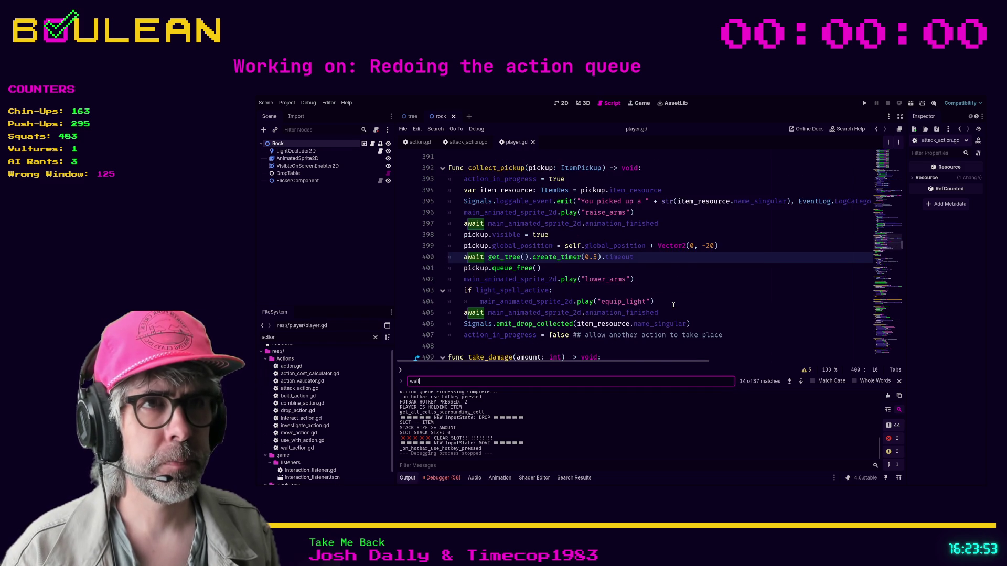